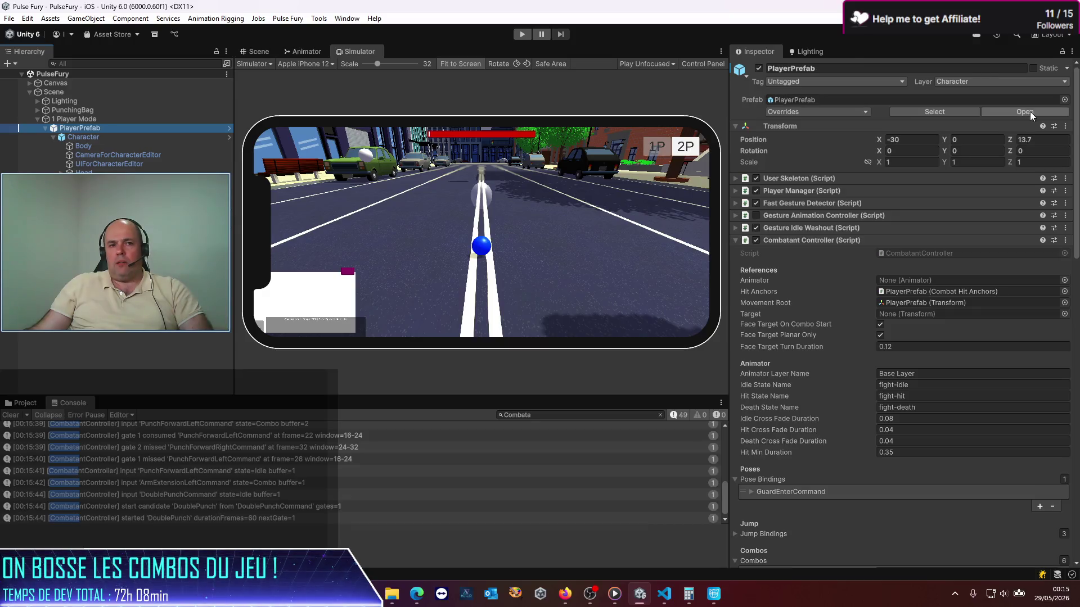
- Open PlayerPrefab in prefab mode and expand the combo's Movements list to inspect its step
{"action": "left_click", "coordinate": [1041, 115]}
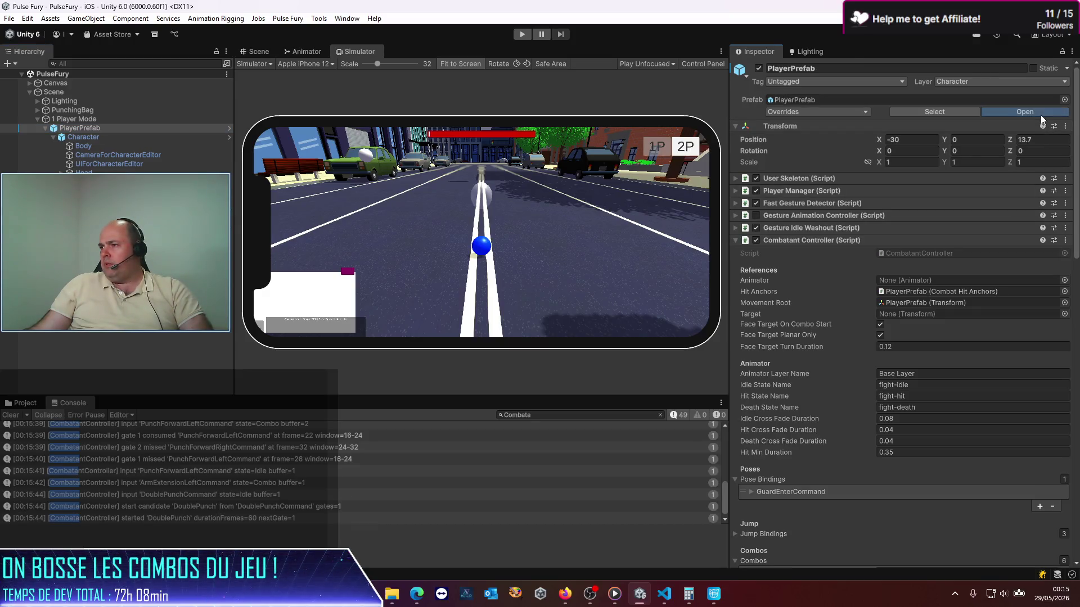
{"action": "scroll", "coordinate": [902, 261], "scroll_direction": "down", "scroll_amount": 10}
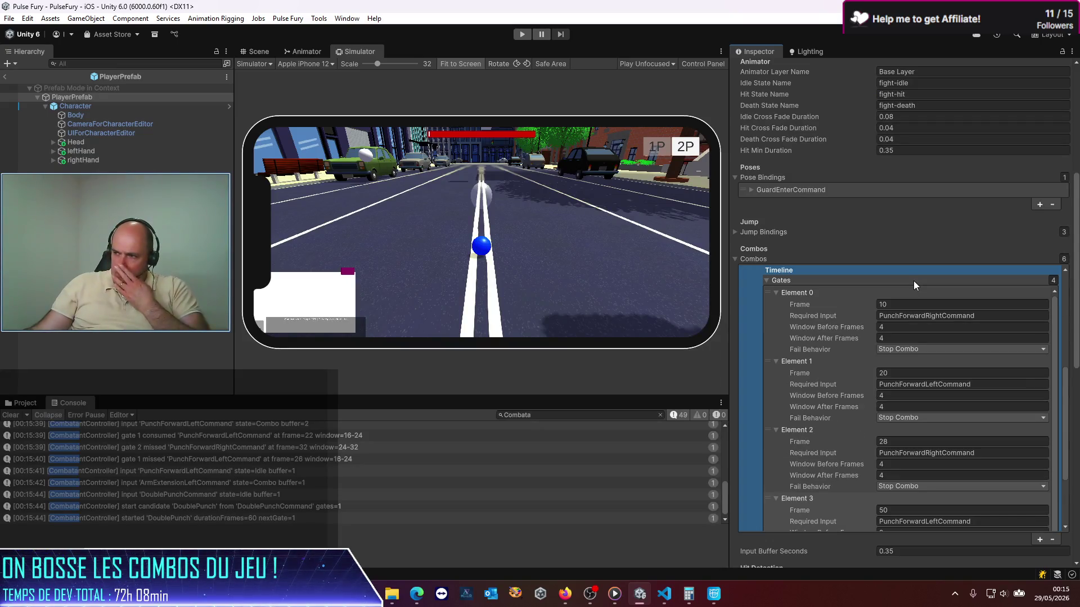
{"action": "scroll", "coordinate": [911, 284], "scroll_direction": "down", "scroll_amount": 6}
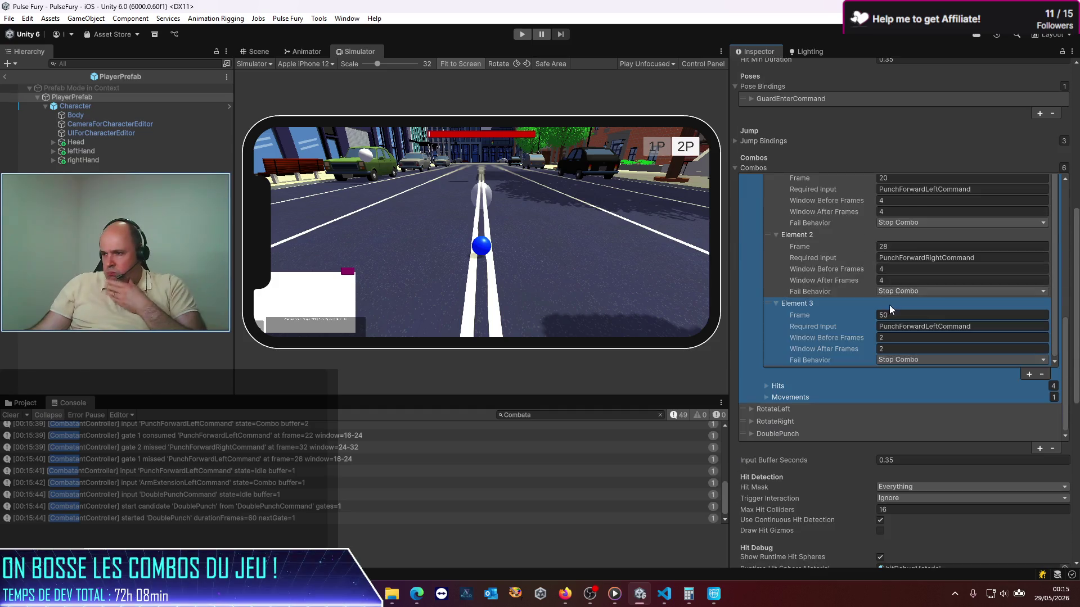
{"action": "left_click", "coordinate": [767, 397]}
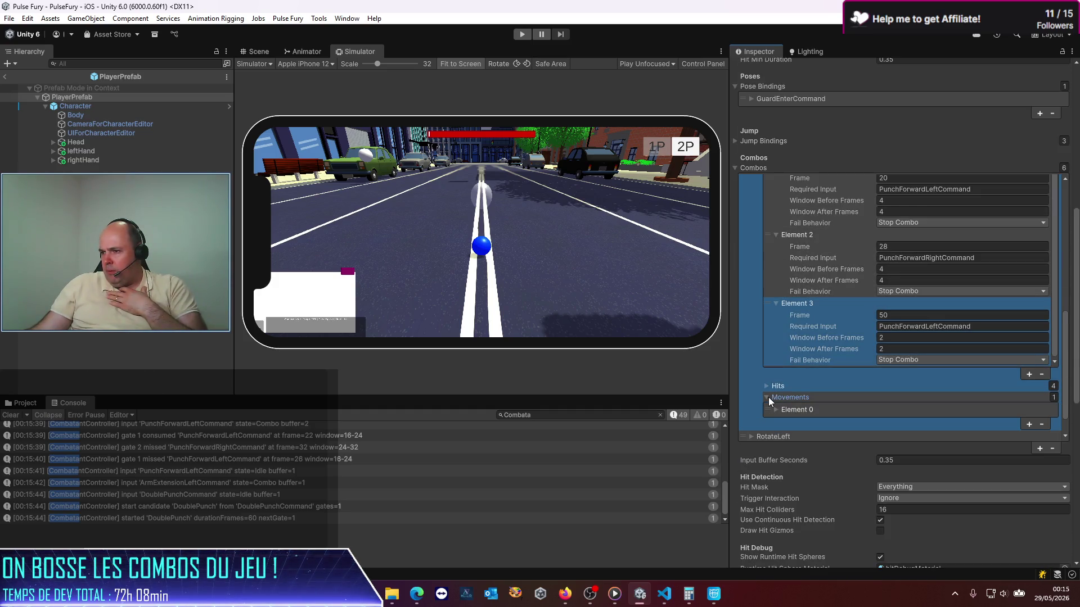
{"action": "left_click", "coordinate": [776, 409]}
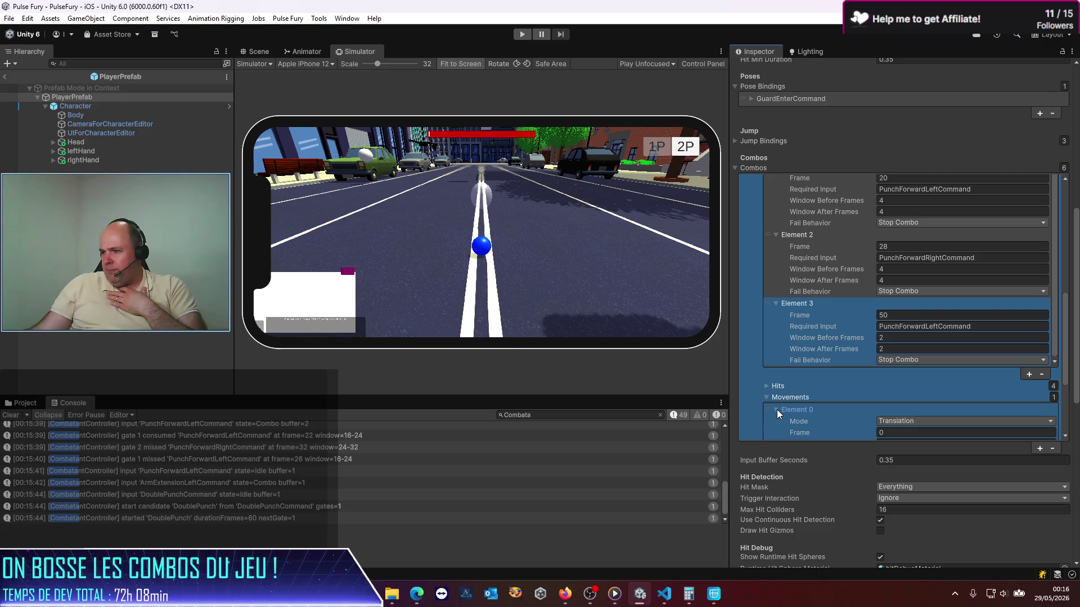
{"action": "left_click", "coordinate": [786, 316]}
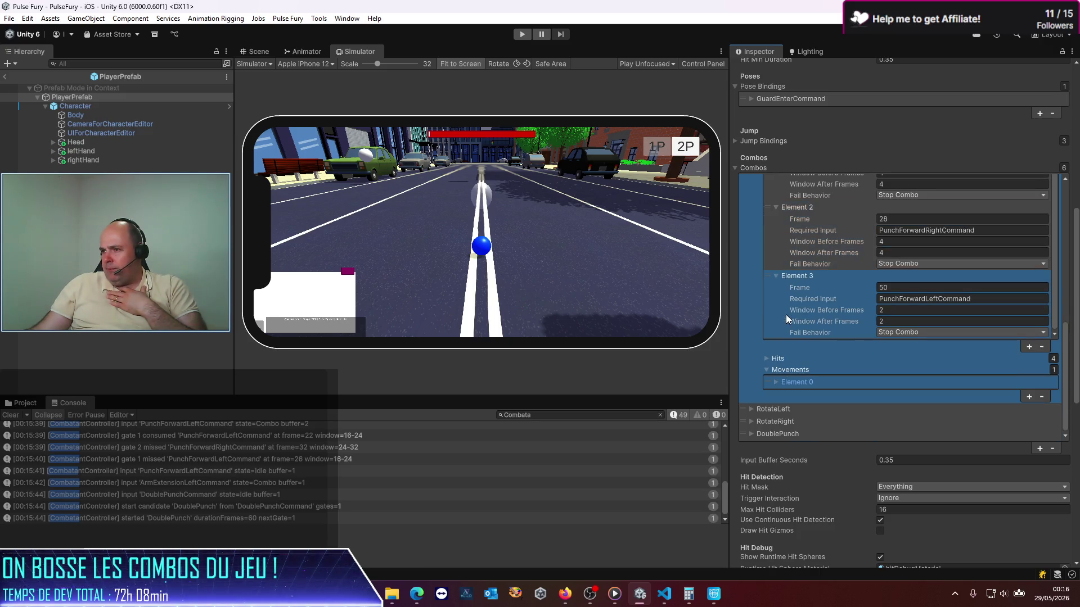
- Delete the combo's only movement step, save the prefab, and return to the scene
{"action": "left_click", "coordinate": [1039, 396]}
{"action": "key", "text": "ctrl+s"}
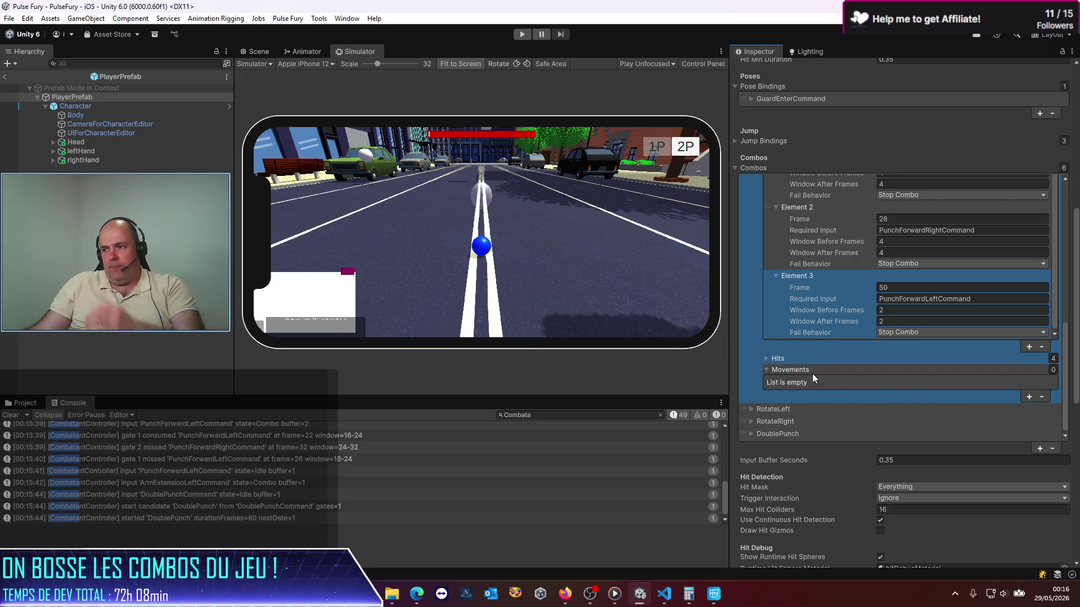
{"action": "left_click", "coordinate": [4, 77]}
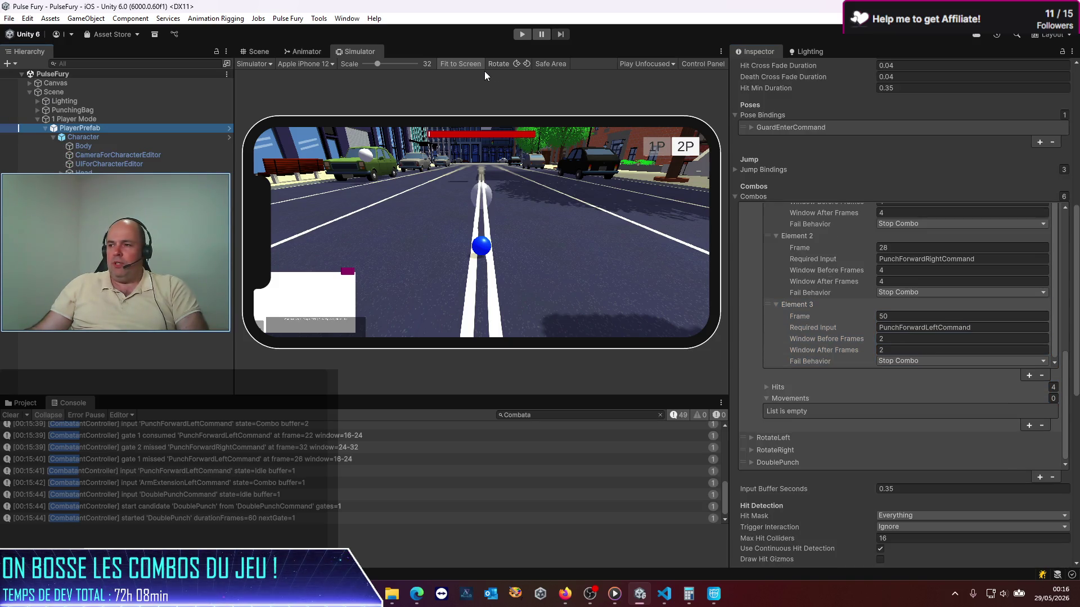
{"action": "scroll", "coordinate": [215, 450], "scroll_direction": "up", "scroll_amount": 5}
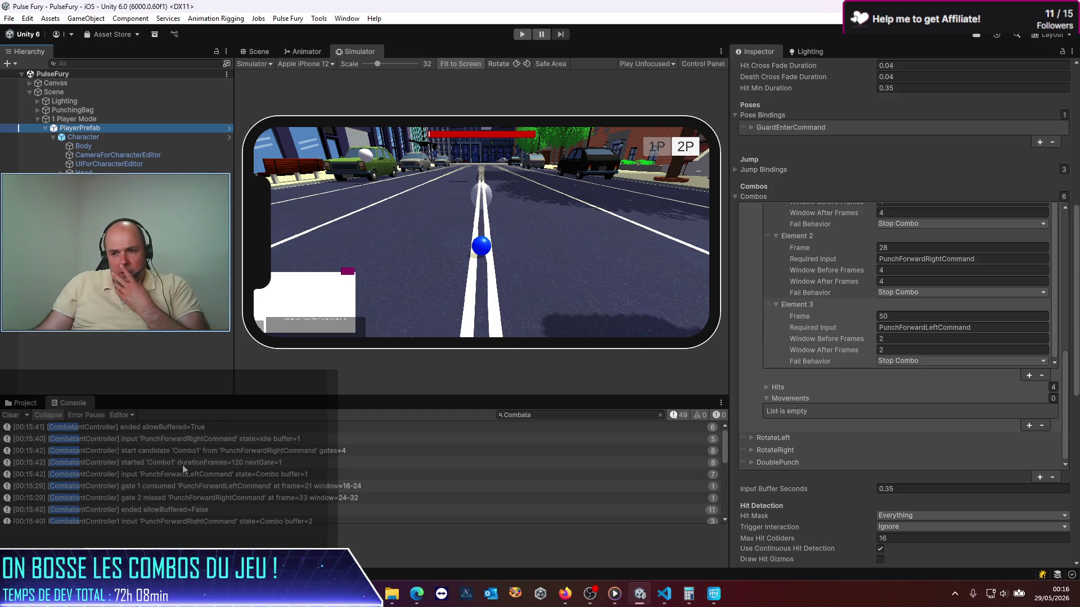
{"action": "left_click", "coordinate": [175, 450]}
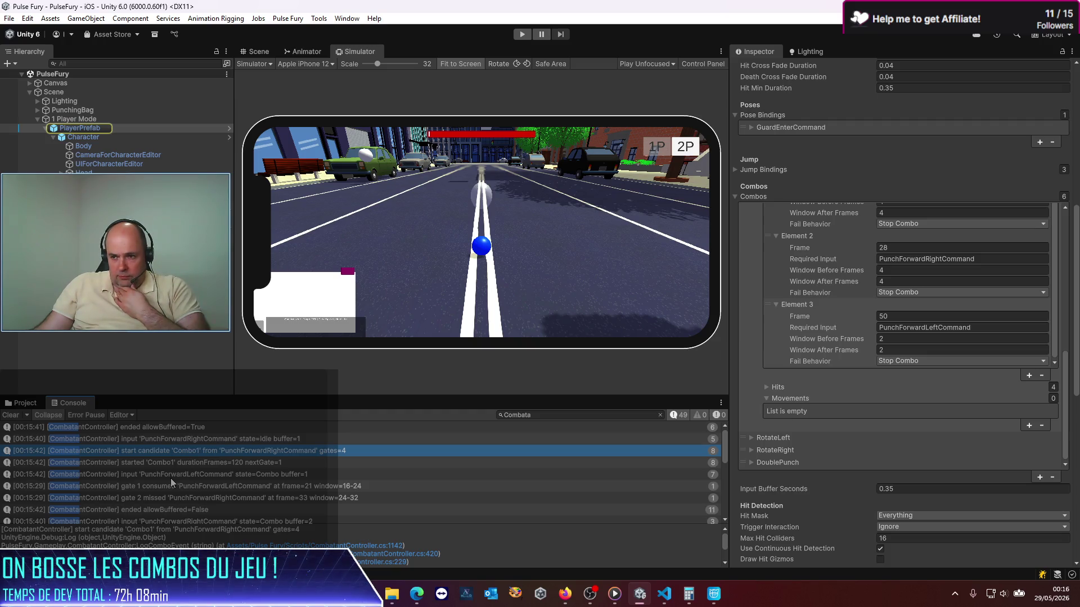
{"action": "left_click", "coordinate": [177, 467]}
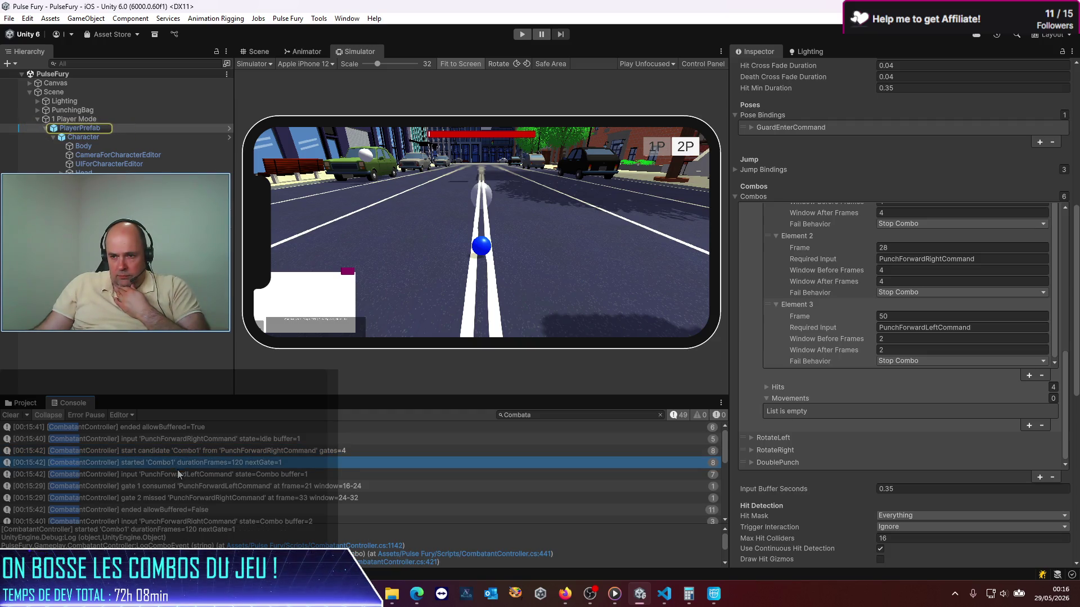
{"action": "left_click", "coordinate": [180, 477]}
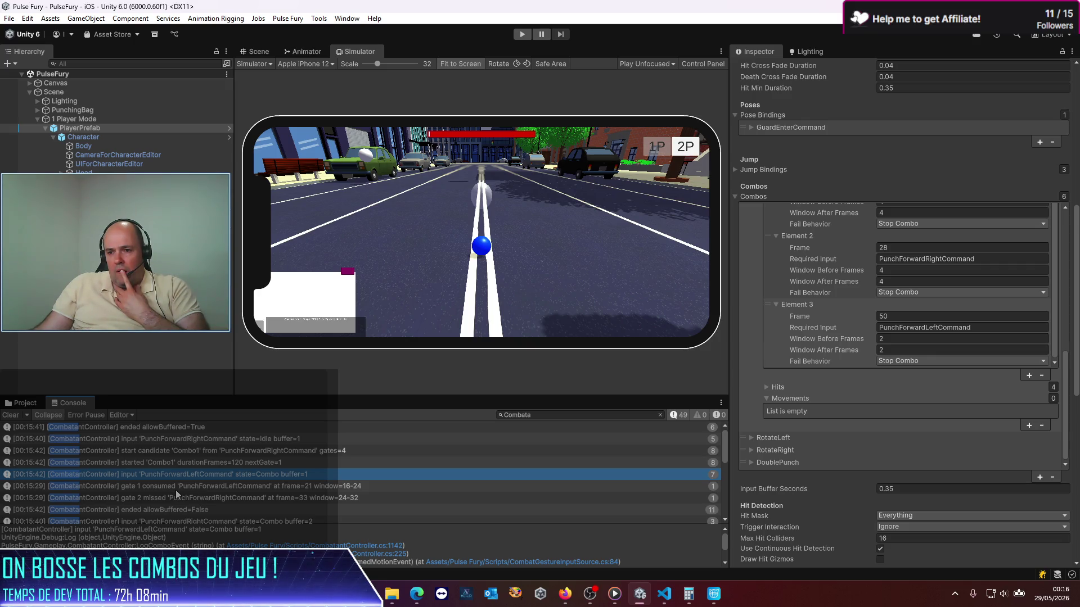
{"action": "left_click", "coordinate": [174, 491]}
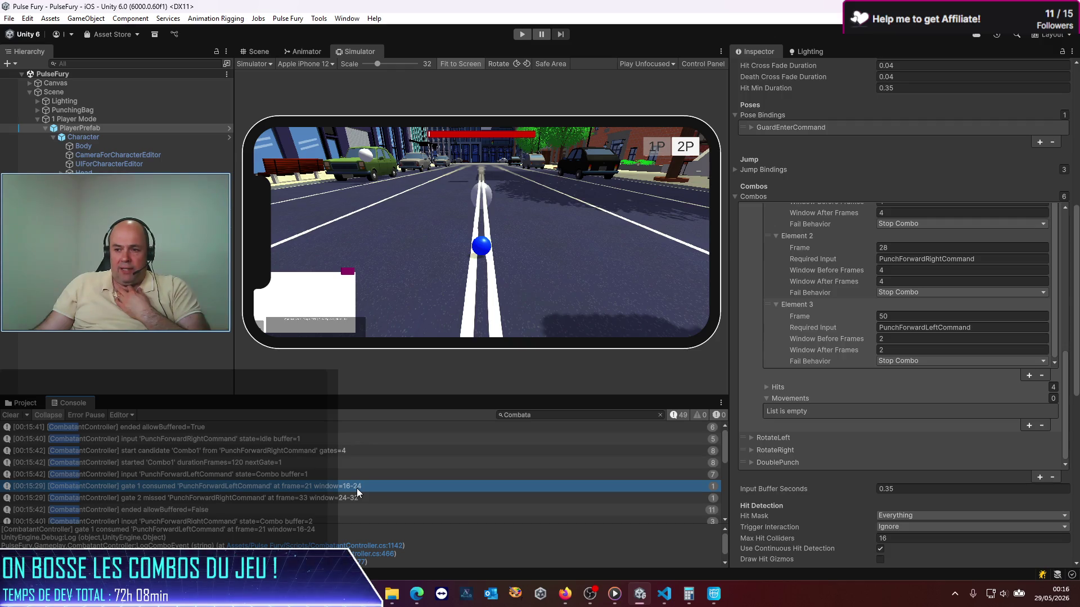
{"action": "left_click", "coordinate": [241, 497]}
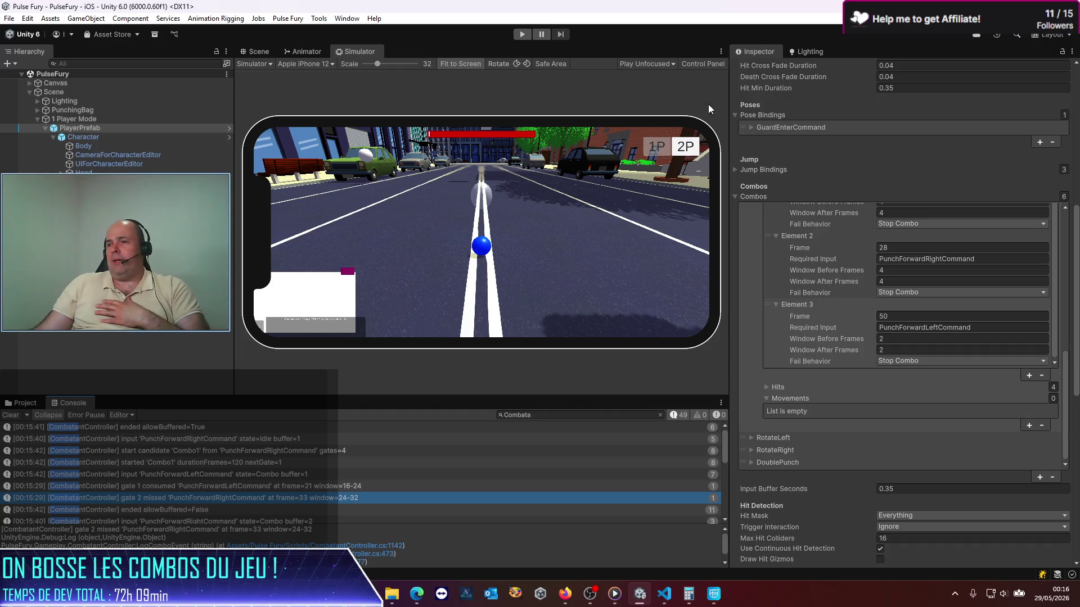
{"action": "scroll", "coordinate": [1009, 115], "scroll_direction": "up", "scroll_amount": 10}
- Open PlayerPrefab in prefab mode and select the combo to show its gate timeline
{"action": "left_click", "coordinate": [1025, 111]}
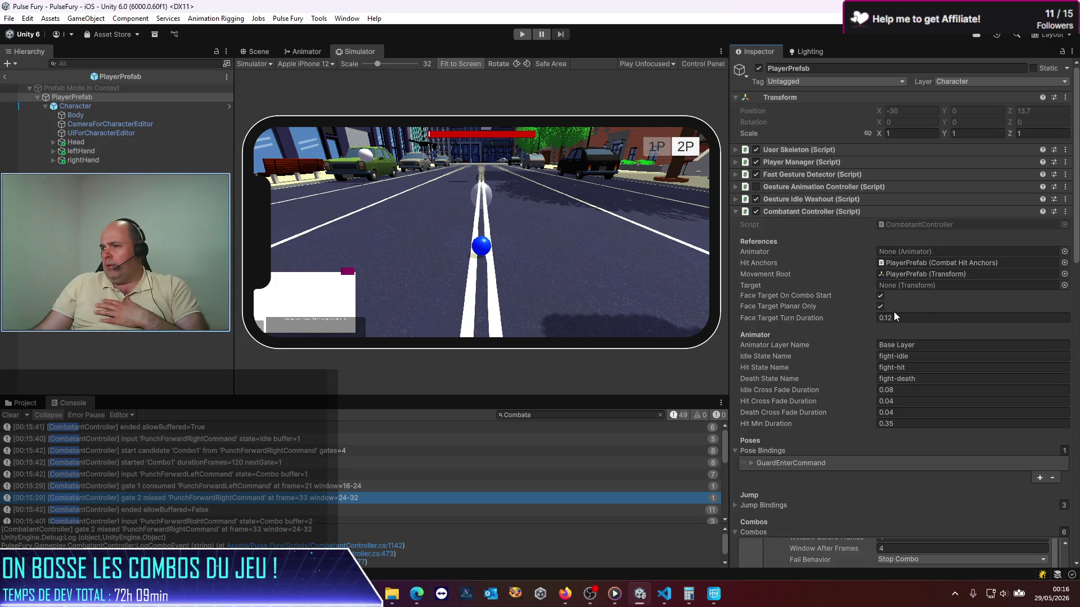
{"action": "scroll", "coordinate": [893, 312], "scroll_direction": "down", "scroll_amount": 10}
{"action": "scroll", "coordinate": [888, 366], "scroll_direction": "up", "scroll_amount": 5}
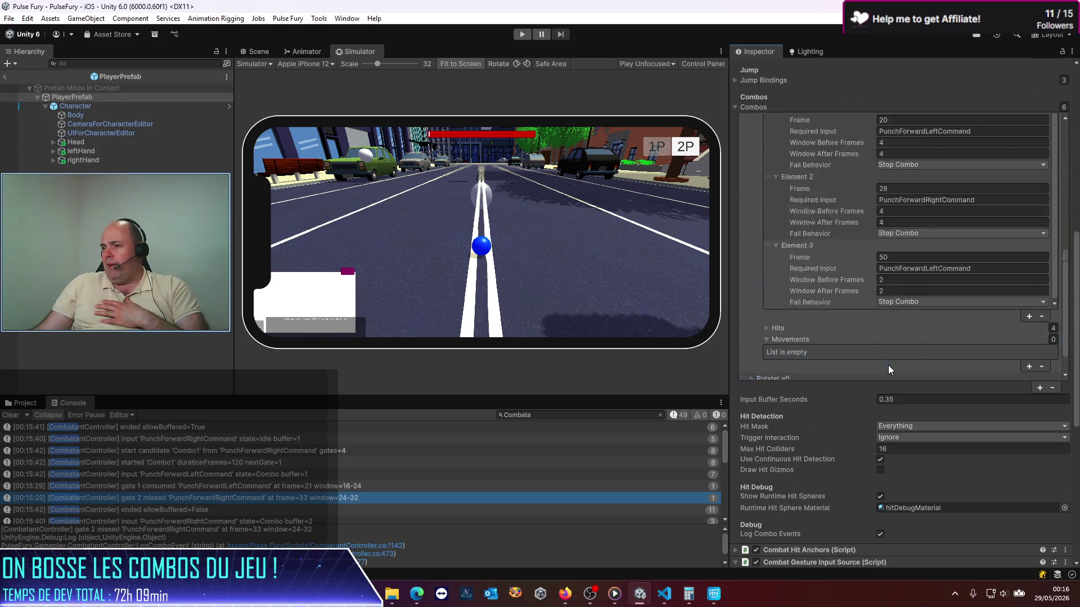
{"action": "left_click", "coordinate": [889, 365]}
{"action": "scroll", "coordinate": [801, 321], "scroll_direction": "down", "scroll_amount": 2}
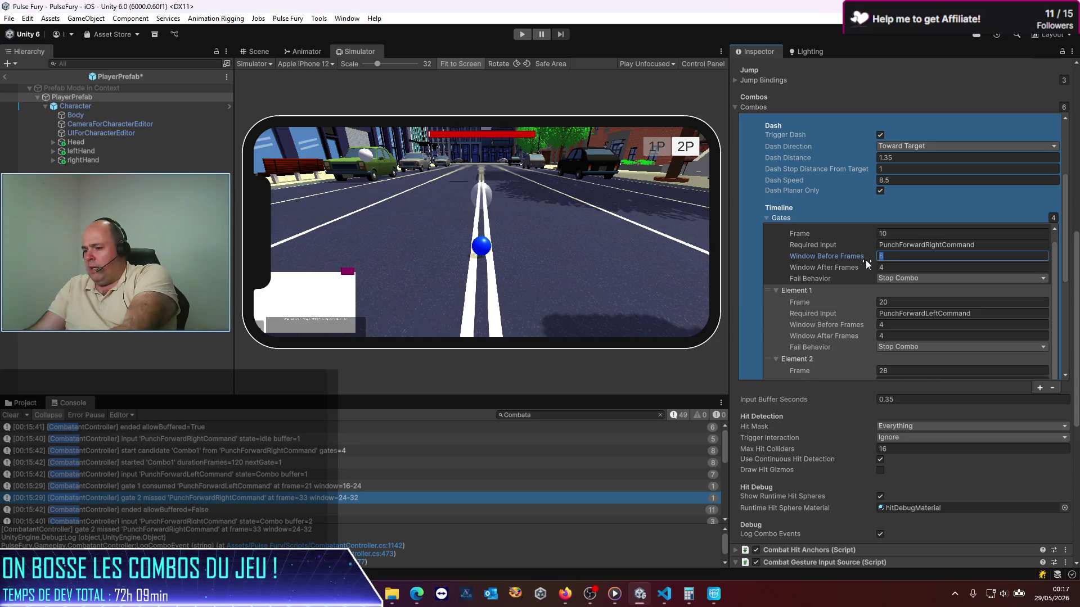
- Set Window Before and After Frames to 7 on gates 0 and 1
{"action": "type", "text": "7"}
{"action": "left_click", "coordinate": [894, 268]}
{"action": "type", "text": "7"}
{"action": "left_click", "coordinate": [894, 325]}
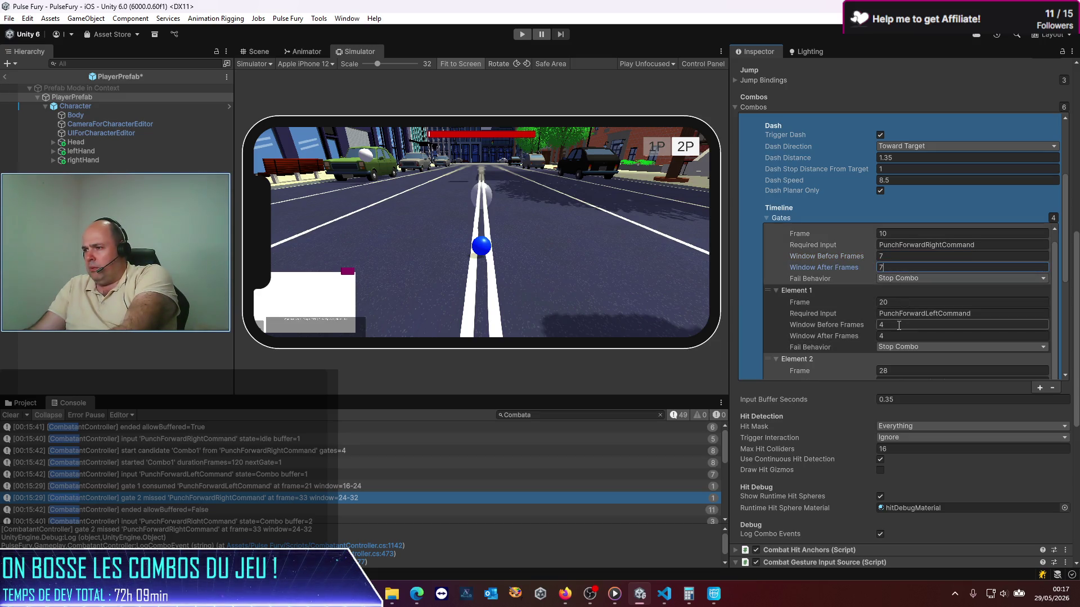
{"action": "type", "text": "7"}
{"action": "left_click", "coordinate": [891, 336]}
{"action": "type", "text": "7"}
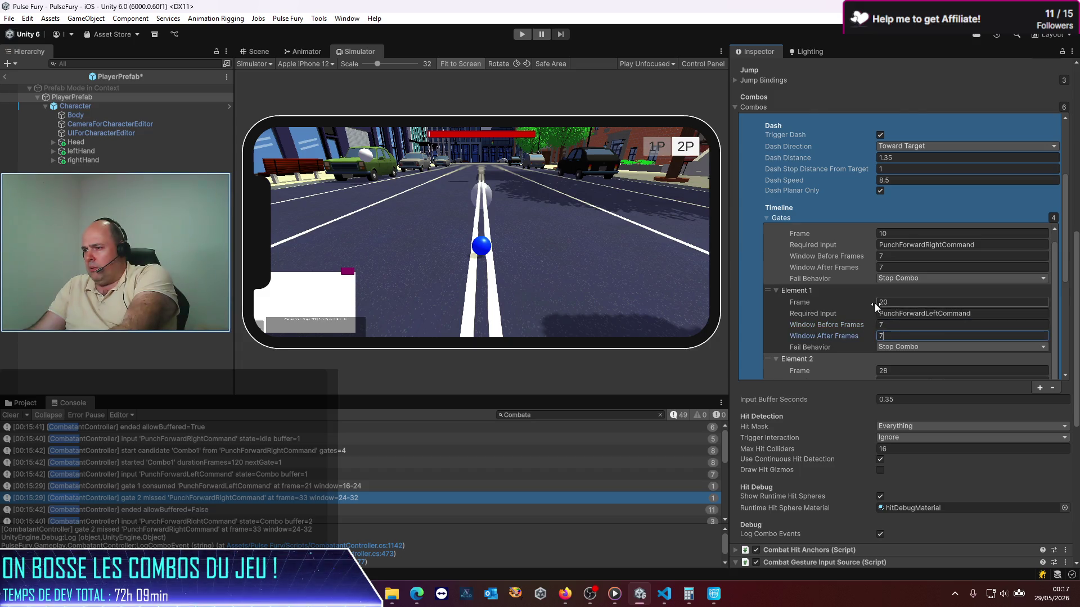
- Set gates 2 and 3 to 7-frame windows before and after, then save and exit prefab mode
{"action": "scroll", "coordinate": [898, 309], "scroll_direction": "down", "scroll_amount": 3}
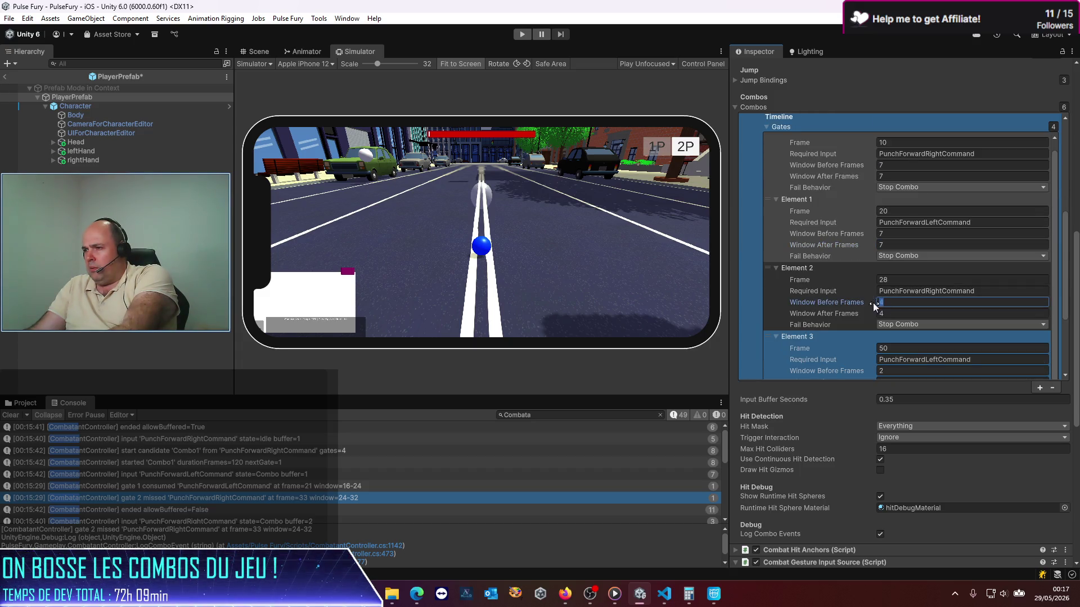
{"action": "type", "text": "7"}
{"action": "left_click", "coordinate": [880, 314]}
{"action": "type", "text": "7"}
{"action": "scroll", "coordinate": [880, 323], "scroll_direction": "down", "scroll_amount": 1}
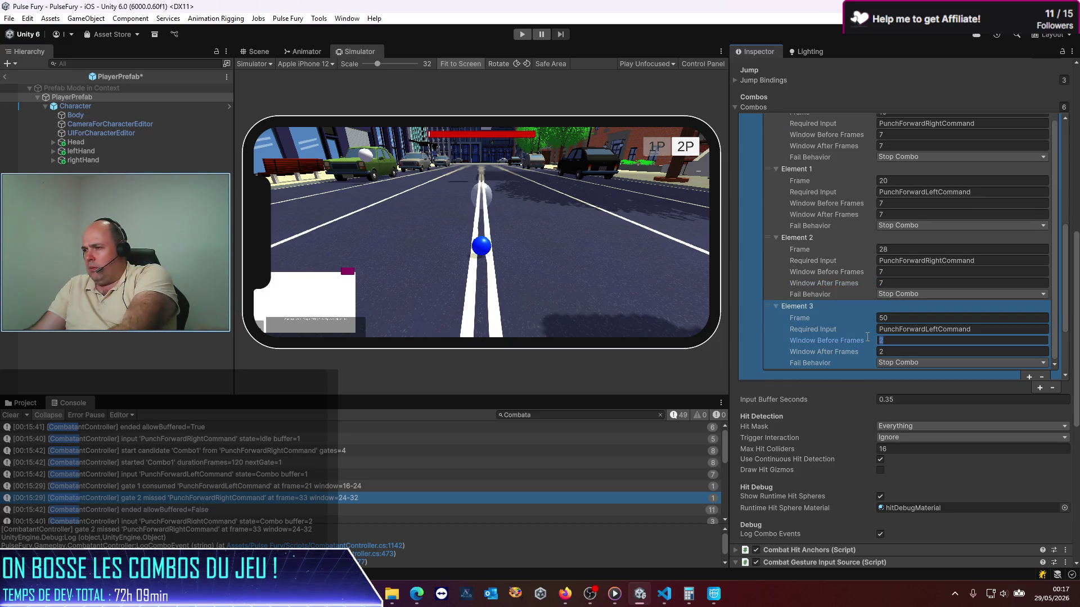
{"action": "type", "text": "7"}
{"action": "left_click", "coordinate": [881, 352]}
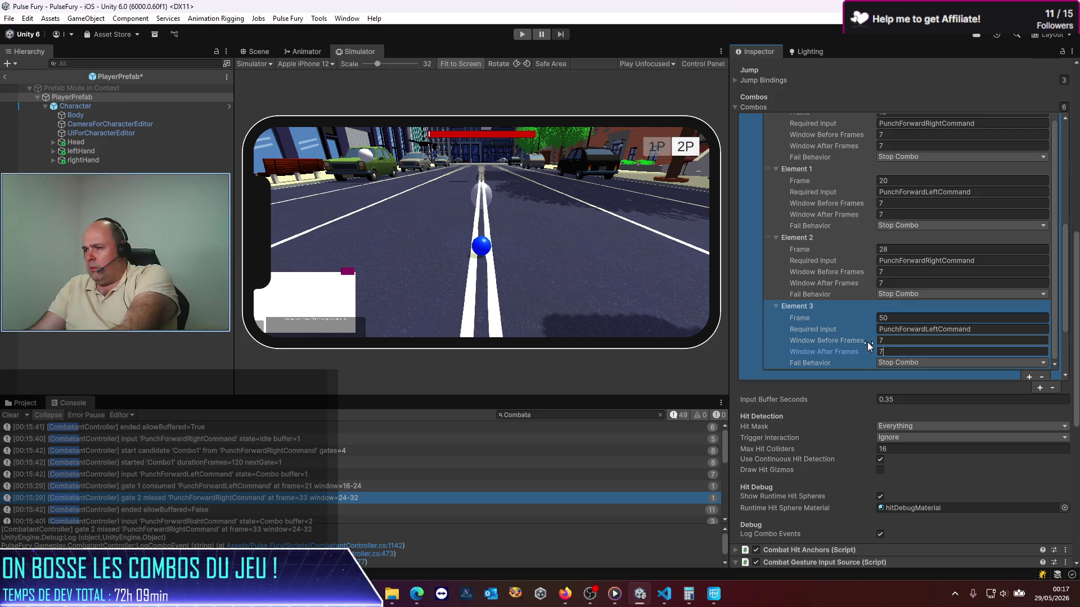
{"action": "scroll", "coordinate": [829, 309], "scroll_direction": "down", "scroll_amount": 1}
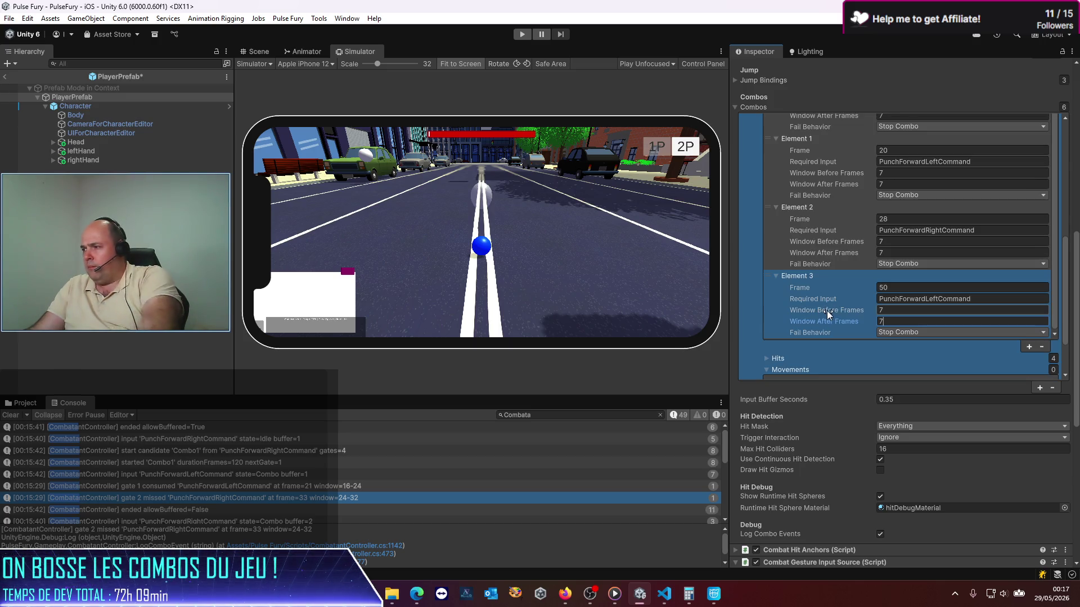
{"action": "key", "text": "ctrl+s"}
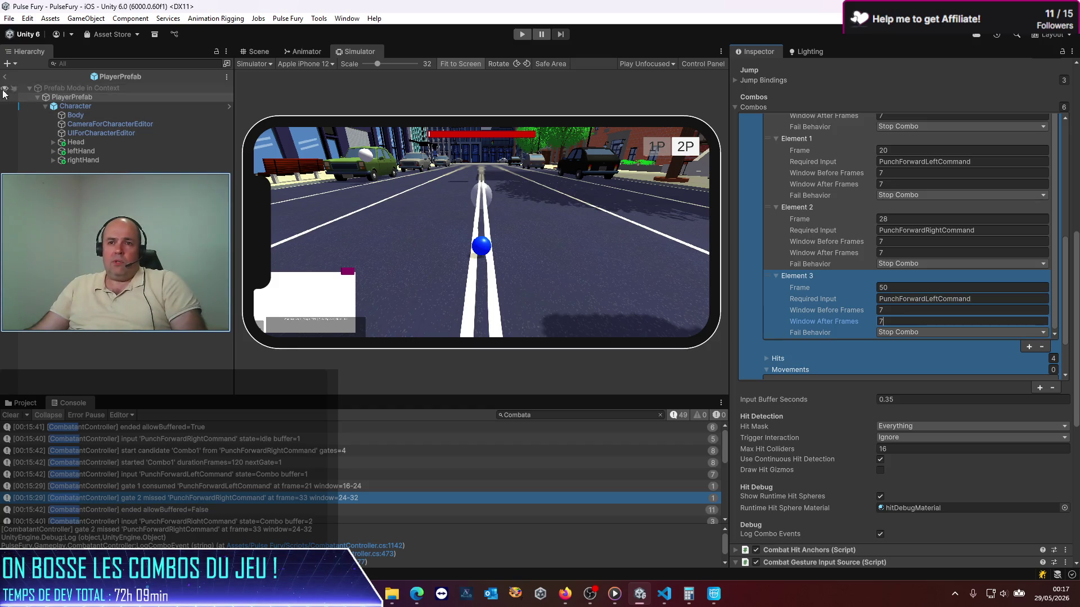
{"action": "left_click", "coordinate": [6, 77]}
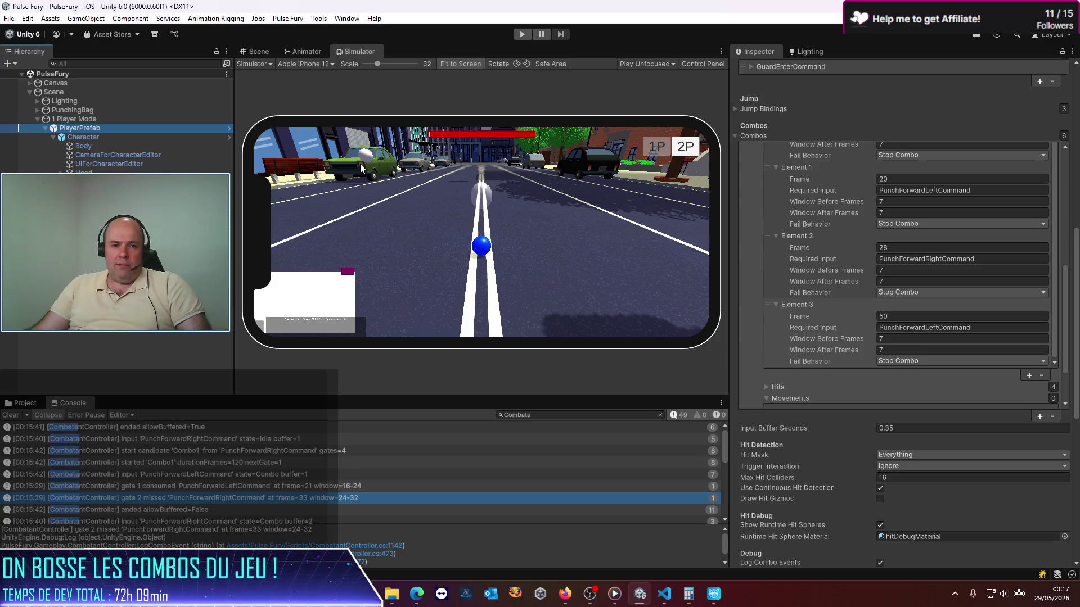
- Enter play mode and clear the Console before performing the combo
{"action": "left_click", "coordinate": [521, 35]}
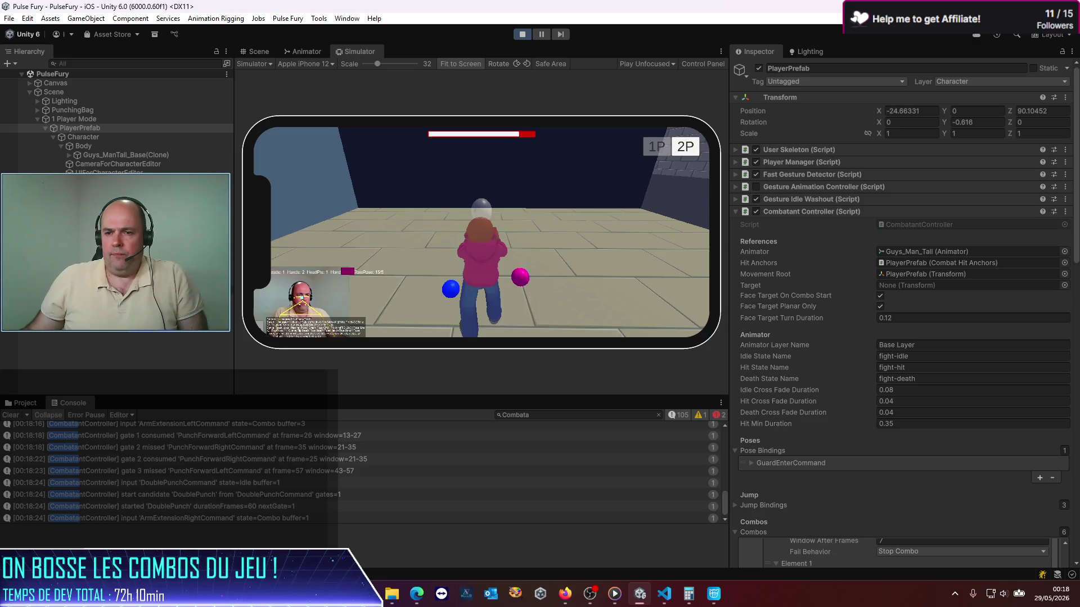
{"action": "left_click", "coordinate": [12, 416]}
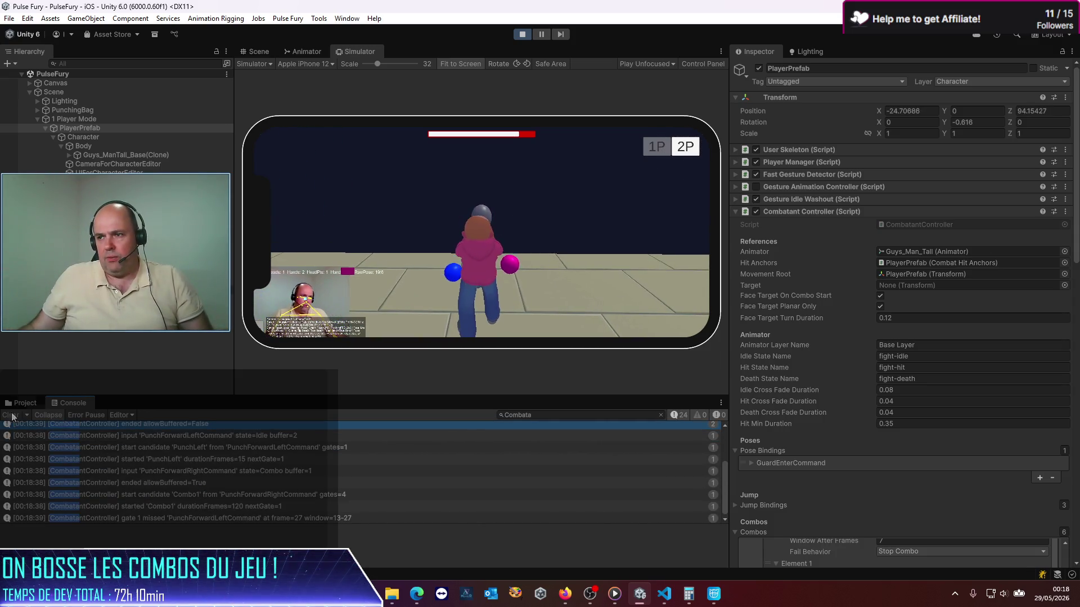
{"action": "scroll", "coordinate": [245, 515], "scroll_direction": "up", "scroll_amount": 3}
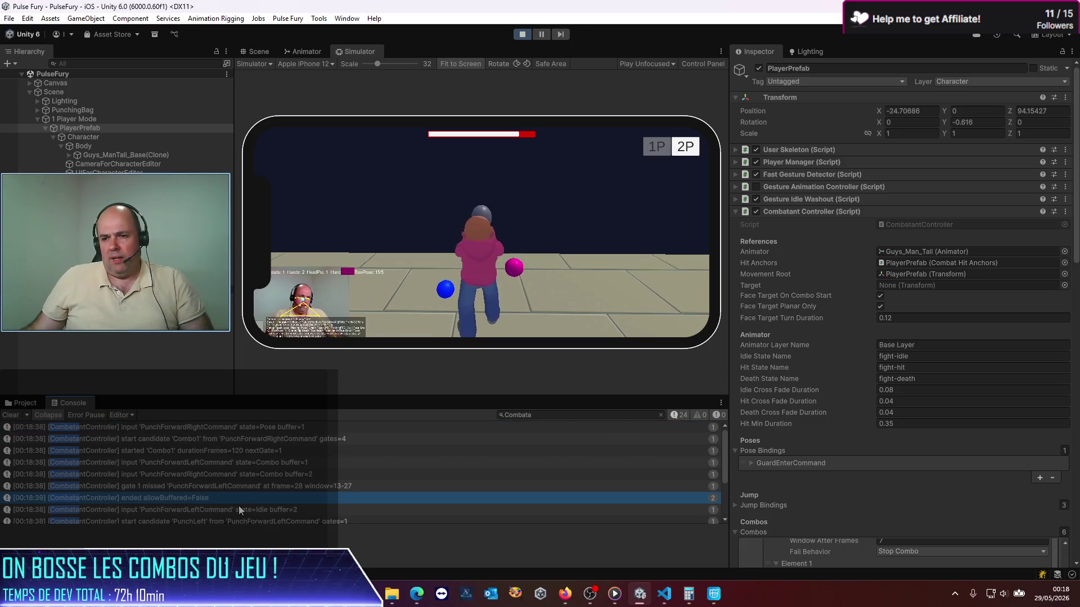
- Inspect the Combo1 log entries up to gate 1 missed at frame 28, then stop play mode
{"action": "left_click", "coordinate": [191, 440]}
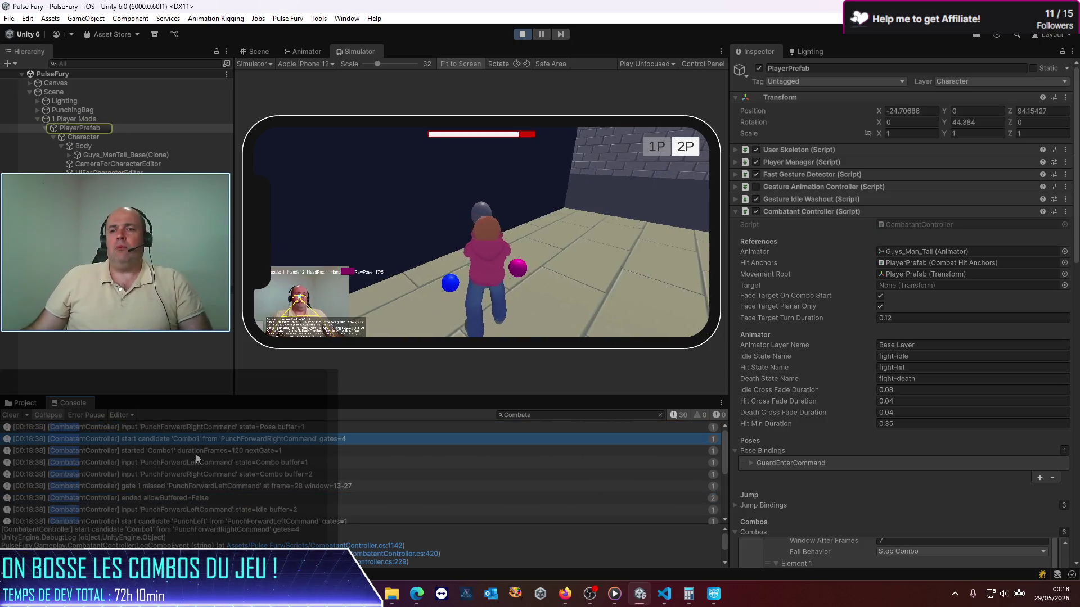
{"action": "left_click", "coordinate": [197, 453]}
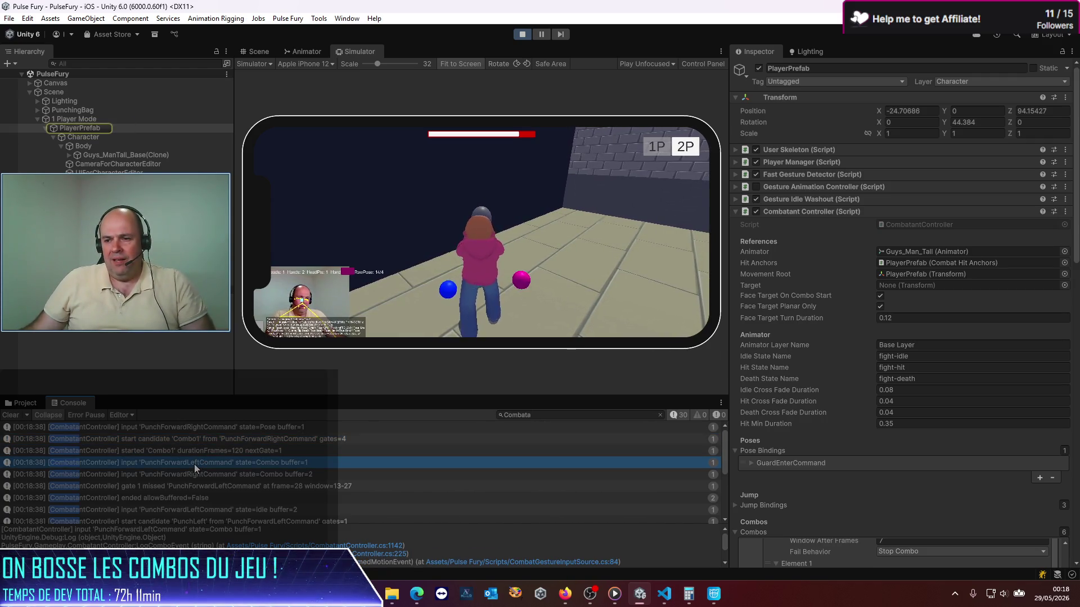
{"action": "left_click", "coordinate": [187, 474]}
{"action": "left_click", "coordinate": [181, 487]}
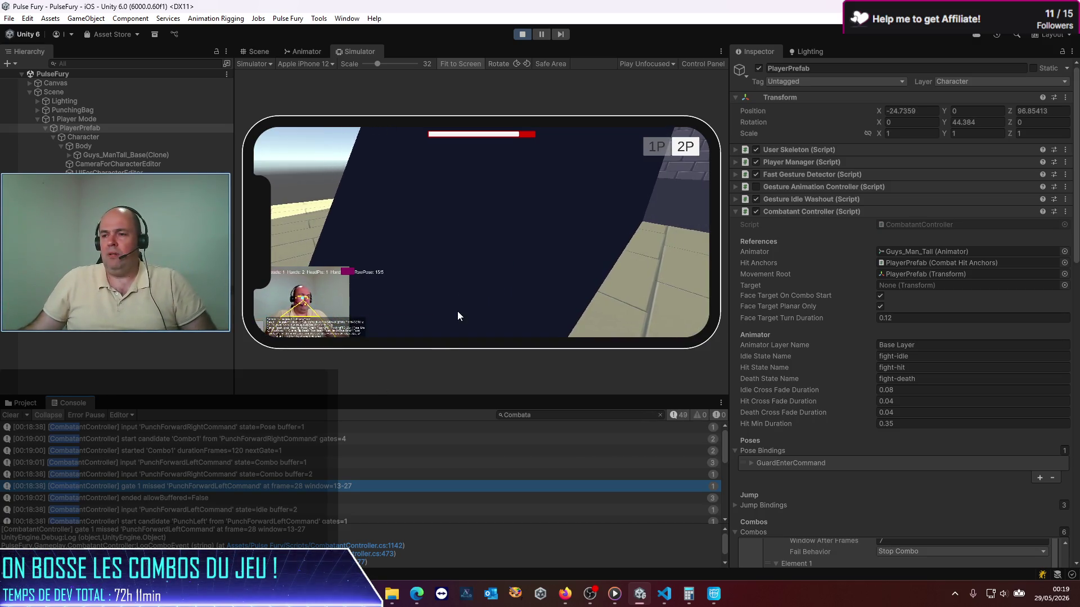
{"action": "left_click", "coordinate": [522, 35]}
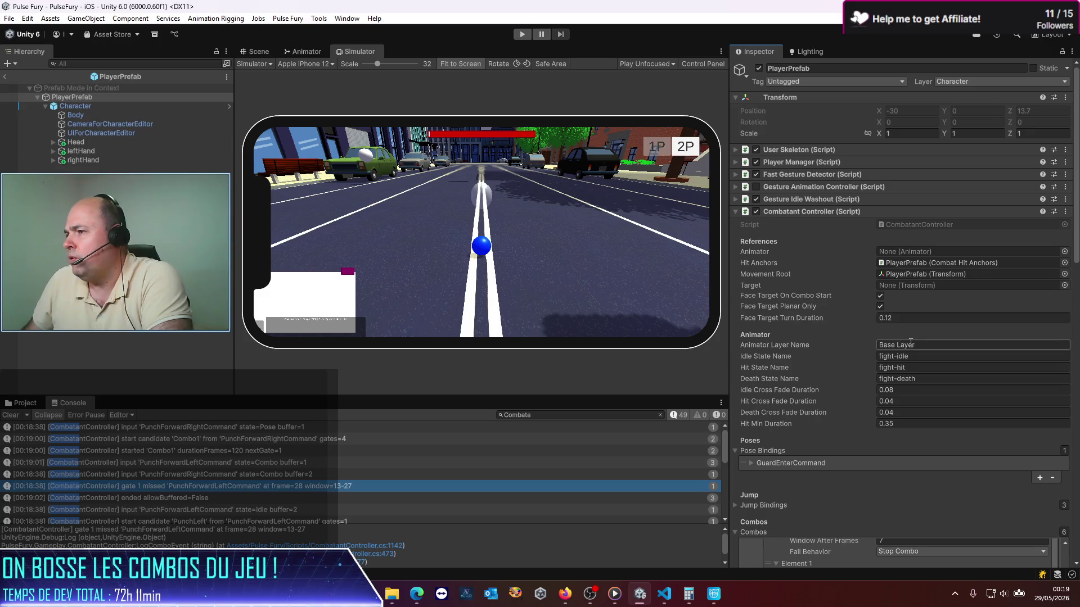
- Set the frame-10 gate's early and late windows to 10 frames
{"action": "scroll", "coordinate": [917, 365], "scroll_direction": "down", "scroll_amount": 5}
{"action": "scroll", "coordinate": [941, 417], "scroll_direction": "up", "scroll_amount": 3}
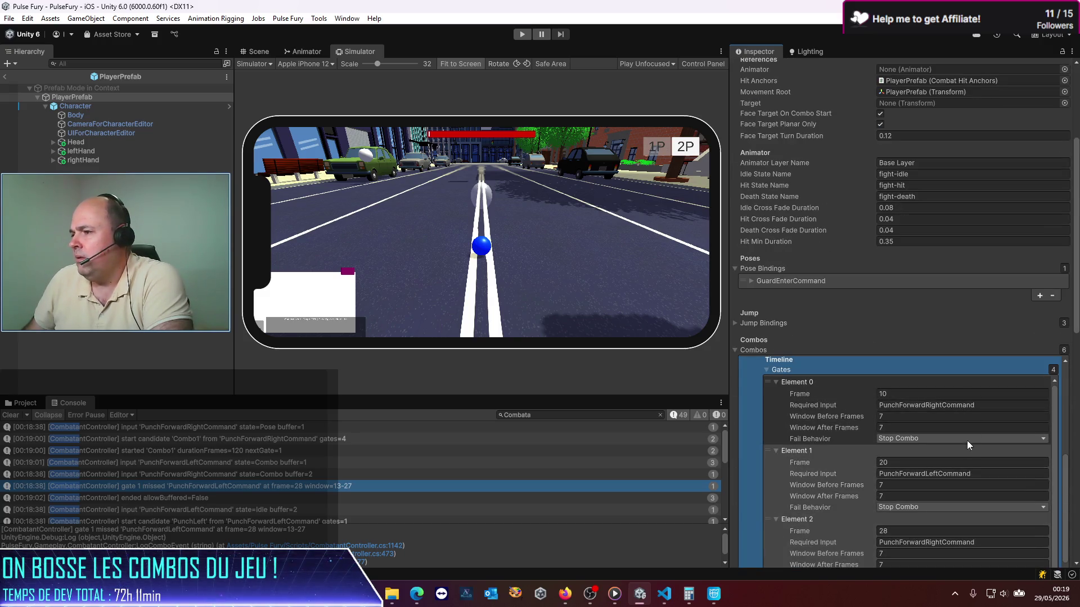
{"action": "scroll", "coordinate": [859, 396], "scroll_direction": "up", "scroll_amount": 4}
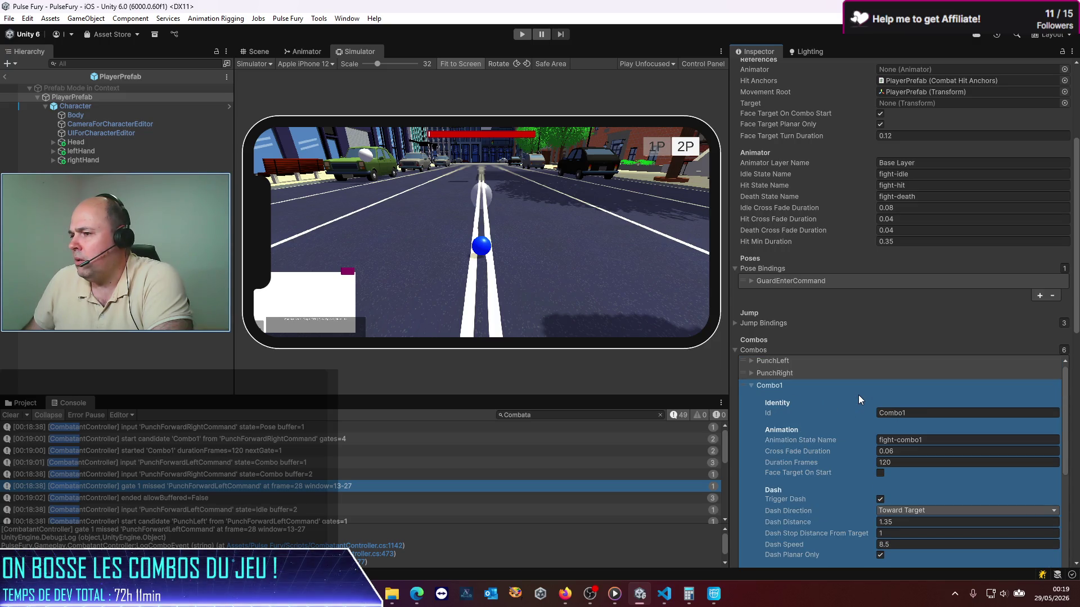
{"action": "scroll", "coordinate": [858, 395], "scroll_direction": "down", "scroll_amount": 2}
{"action": "scroll", "coordinate": [858, 400], "scroll_direction": "up", "scroll_amount": 1}
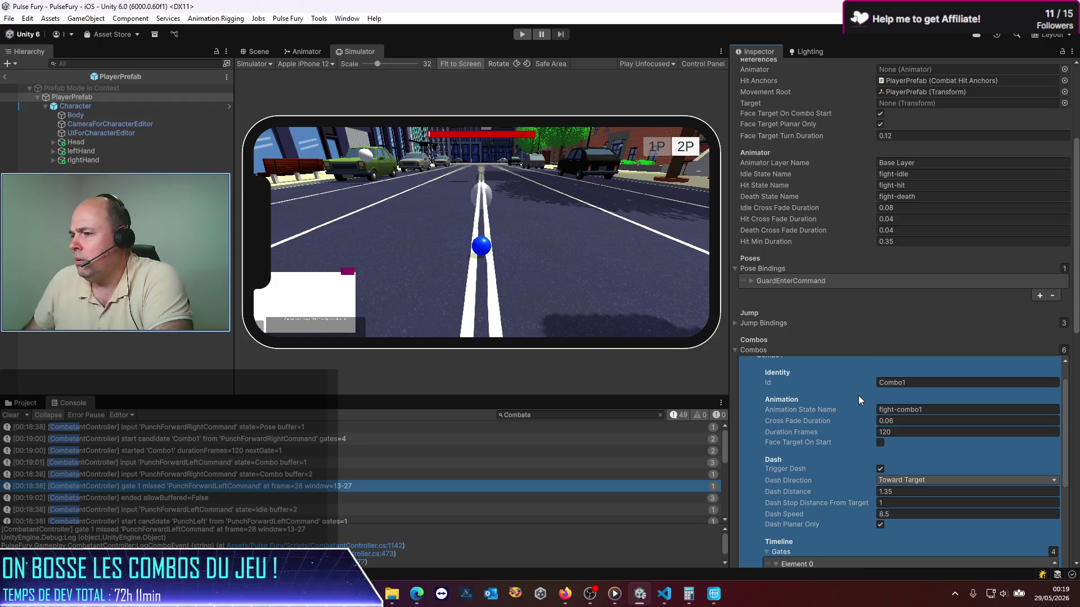
{"action": "scroll", "coordinate": [859, 400], "scroll_direction": "down", "scroll_amount": 3}
{"action": "left_click", "coordinate": [894, 508]}
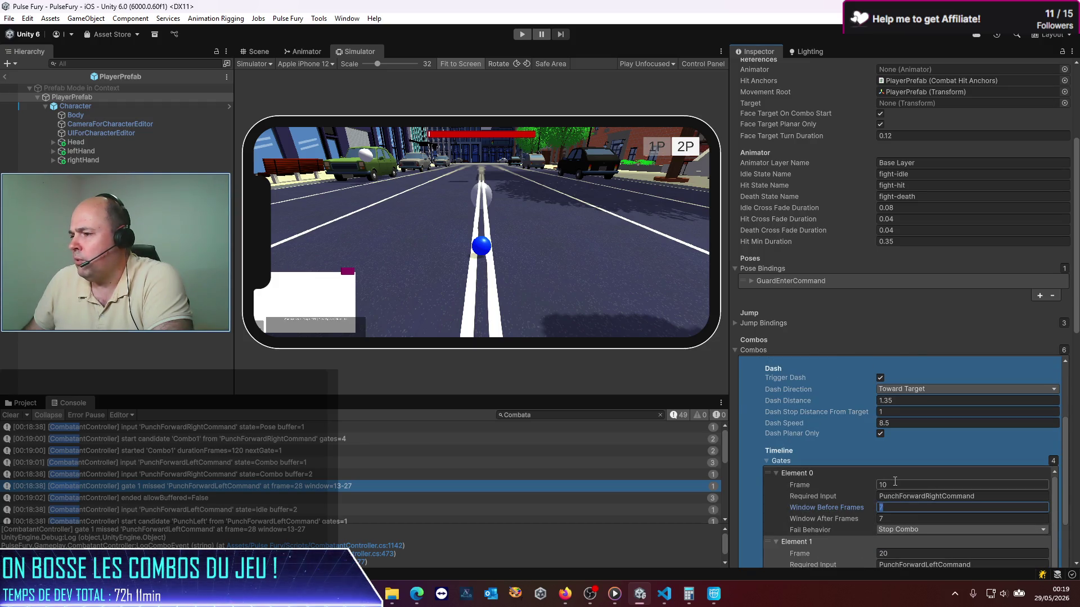
{"action": "scroll", "coordinate": [895, 479], "scroll_direction": "down", "scroll_amount": 1}
{"action": "type", "text": "10"}
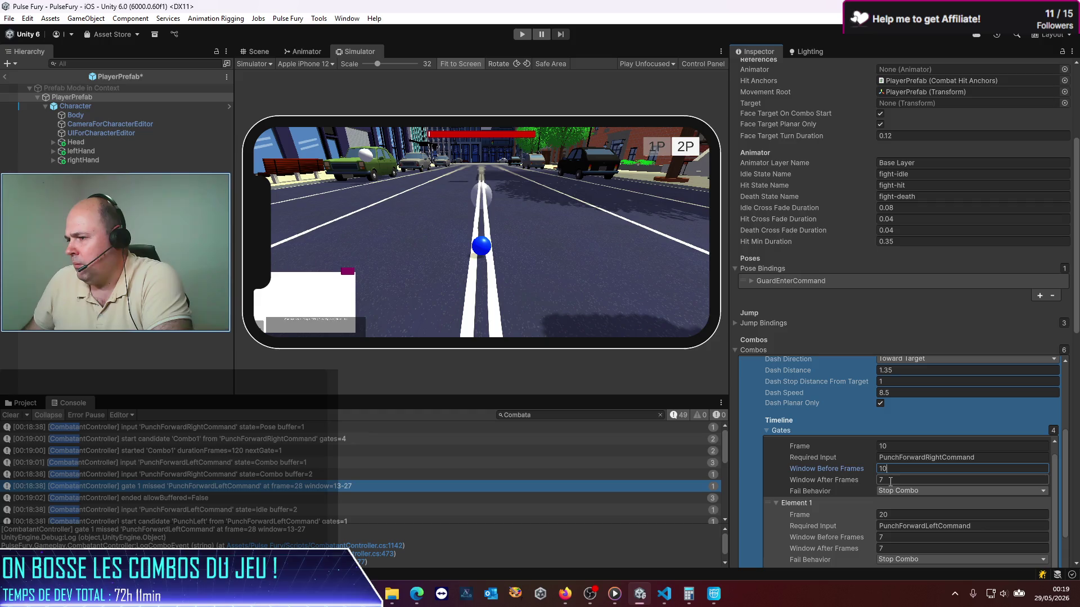
{"action": "left_click", "coordinate": [891, 479]}
{"action": "type", "text": "10"}
- Set the frame-20 and frame-28 gates to 10-frame windows before and after
{"action": "left_click", "coordinate": [892, 537]}
{"action": "type", "text": "10"}
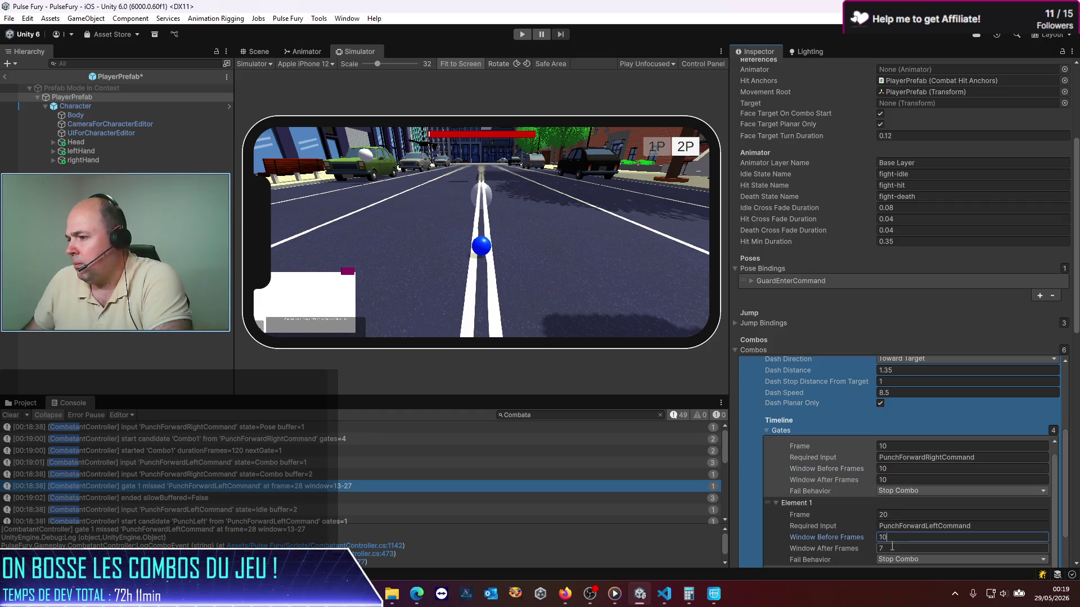
{"action": "left_click", "coordinate": [892, 546]}
{"action": "type", "text": "10"}
{"action": "scroll", "coordinate": [888, 521], "scroll_direction": "down", "scroll_amount": 3}
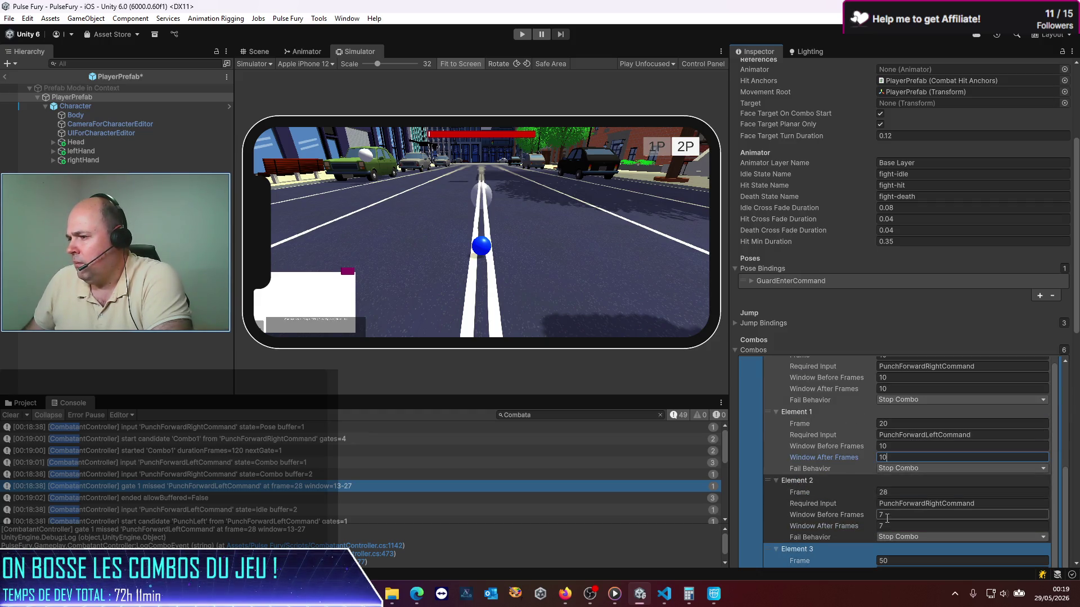
{"action": "left_click", "coordinate": [887, 515]}
{"action": "type", "text": "10"}
{"action": "left_click", "coordinate": [888, 526]}
{"action": "type", "text": "10"}
- Set the frame-50 gate's windows to 10, save PlayerPrefab, and return to the PulseFury scene
{"action": "scroll", "coordinate": [885, 507], "scroll_direction": "down", "scroll_amount": 3}
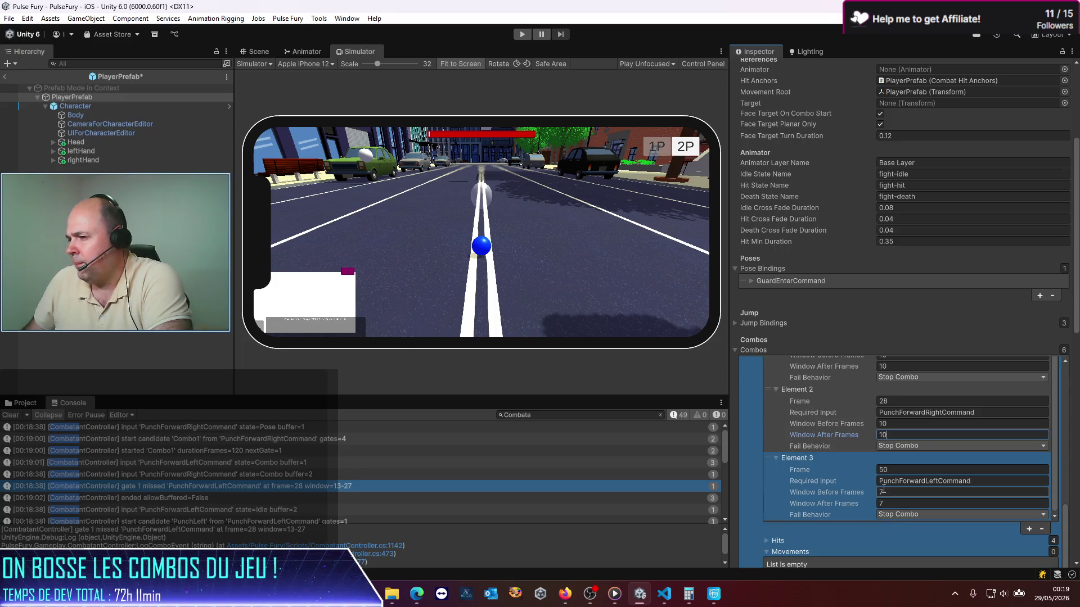
{"action": "left_click", "coordinate": [883, 491]}
{"action": "type", "text": "10"}
{"action": "left_click", "coordinate": [889, 503]}
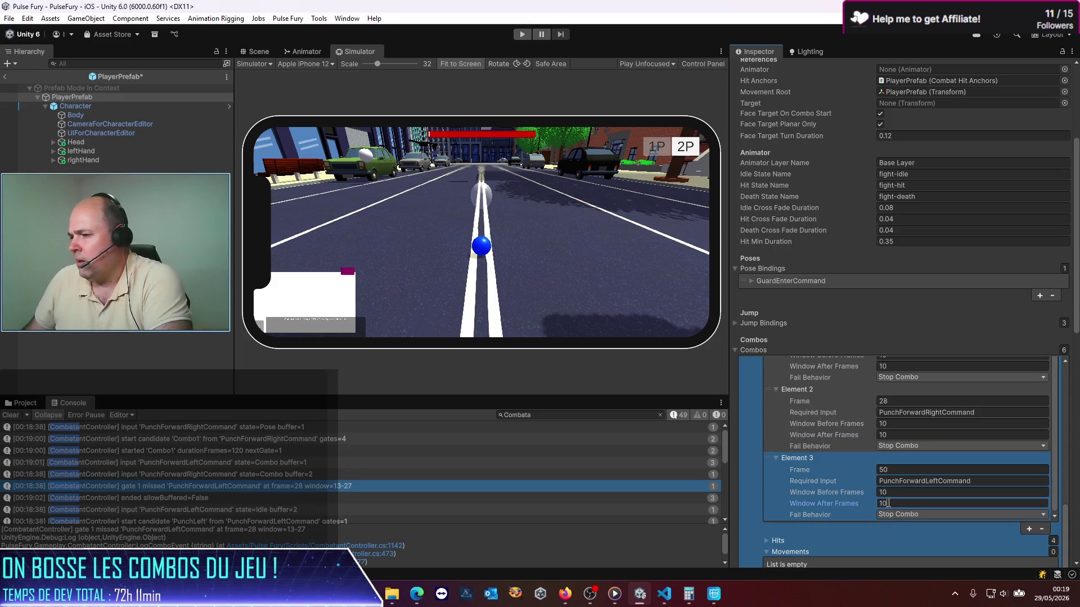
{"action": "key", "text": "ctrl+s"}
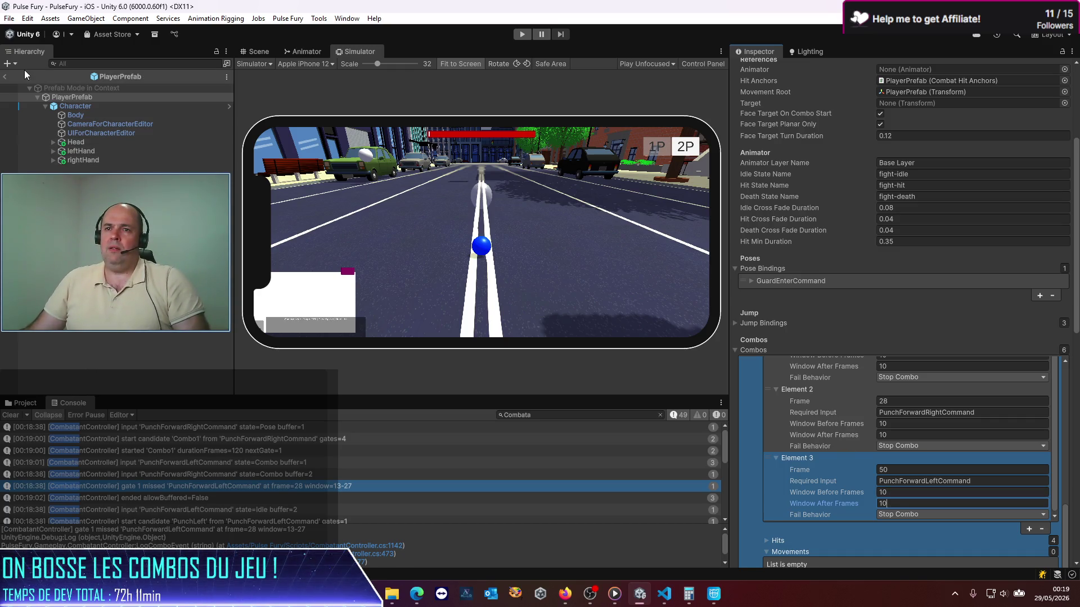
{"action": "left_click", "coordinate": [5, 77]}
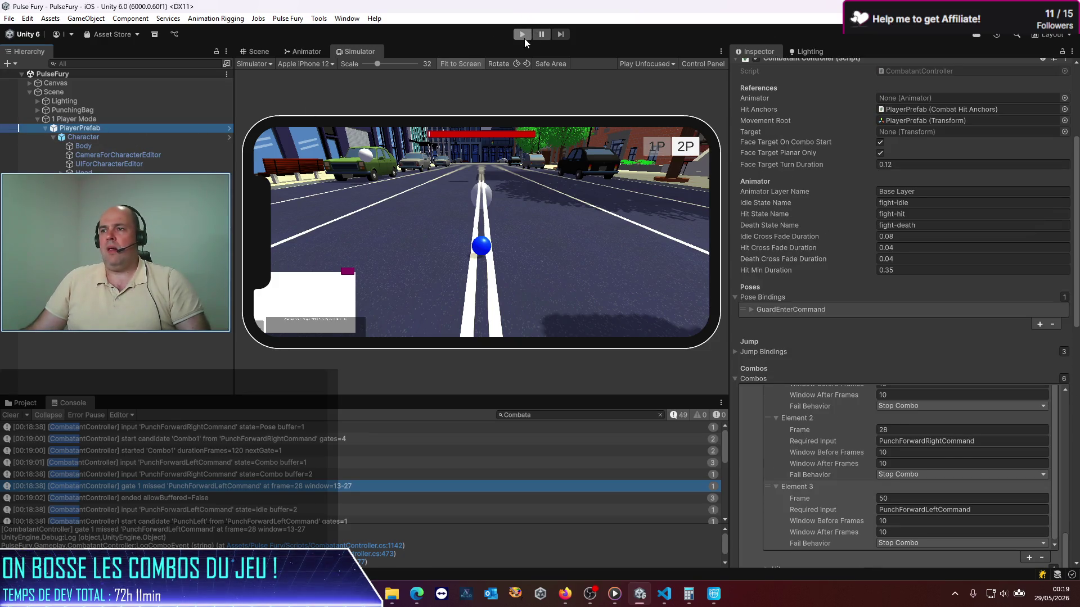
- Run a play test of Combo1 with the 10-frame windows, clearing the Console first, then stop
{"action": "left_click", "coordinate": [524, 36]}
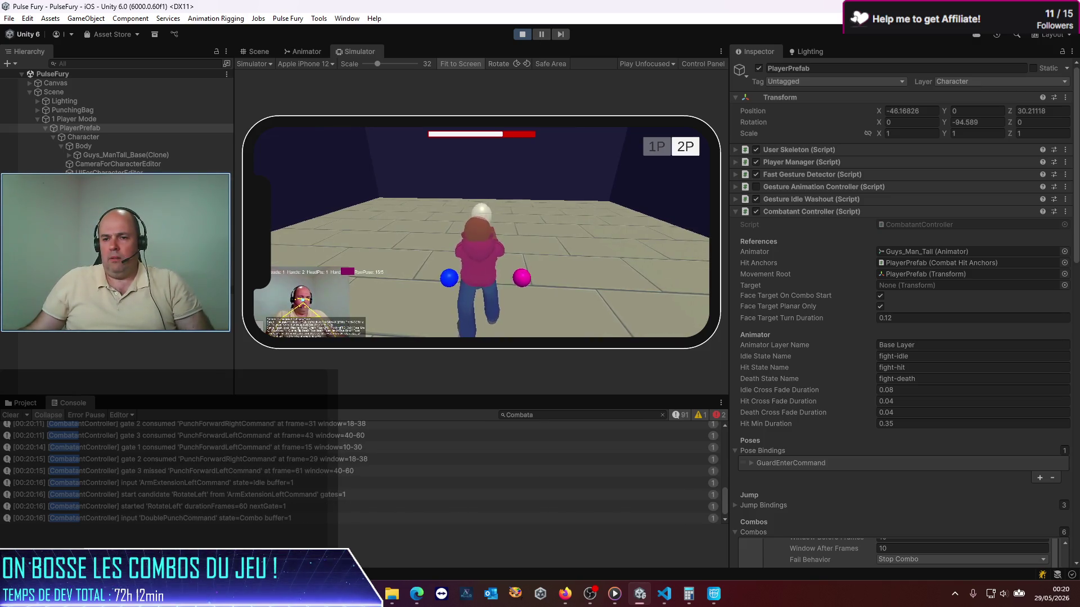
{"action": "left_click", "coordinate": [11, 415]}
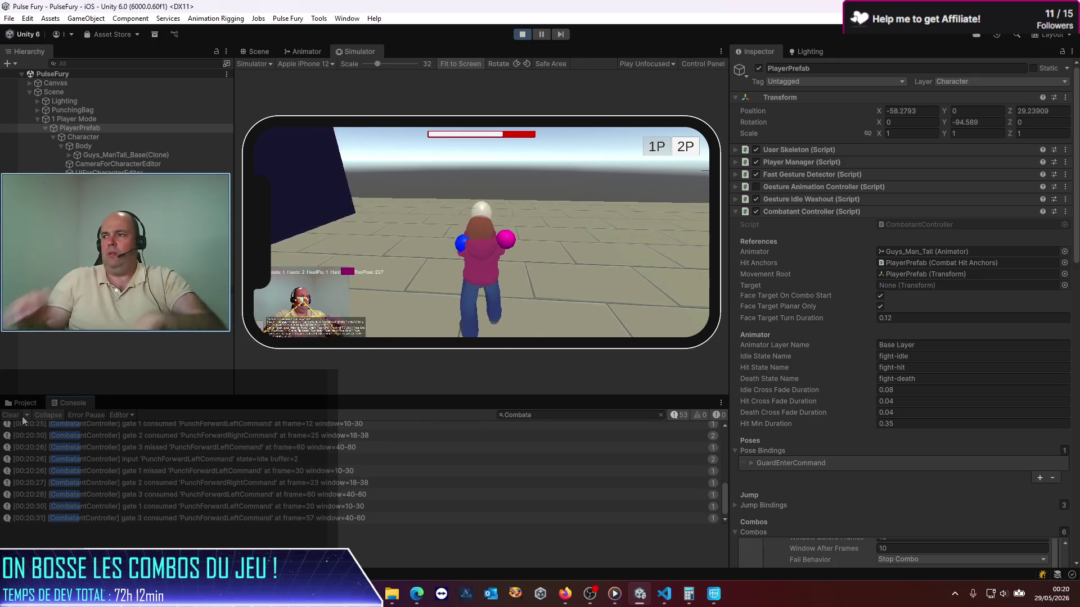
{"action": "left_click", "coordinate": [523, 34]}
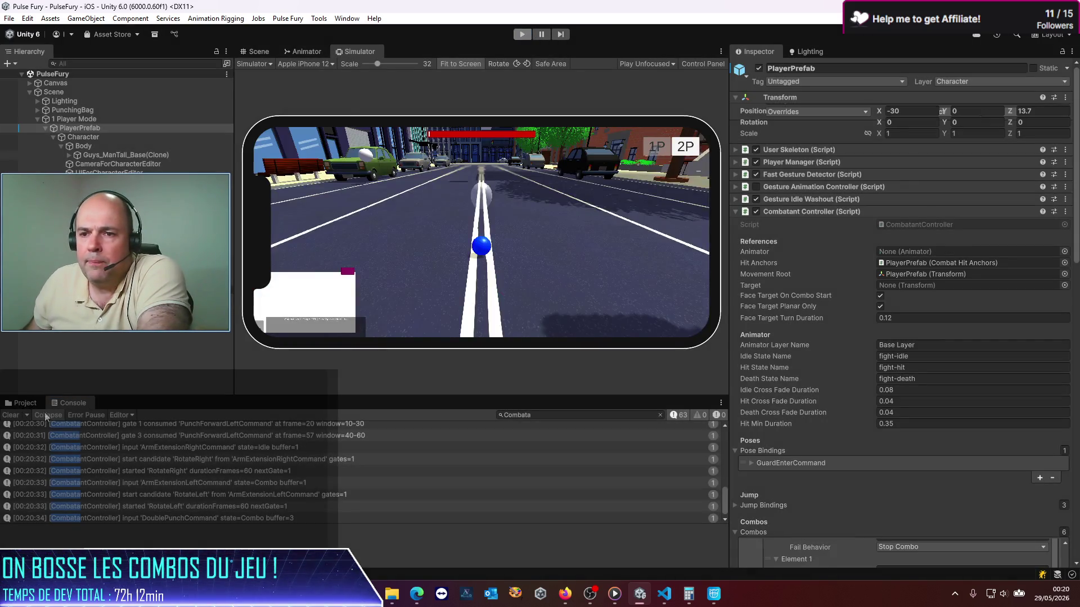
- Preview the LittleGuy fight-combo1 animation clip and pause it at frame 25
{"action": "left_click", "coordinate": [11, 404]}
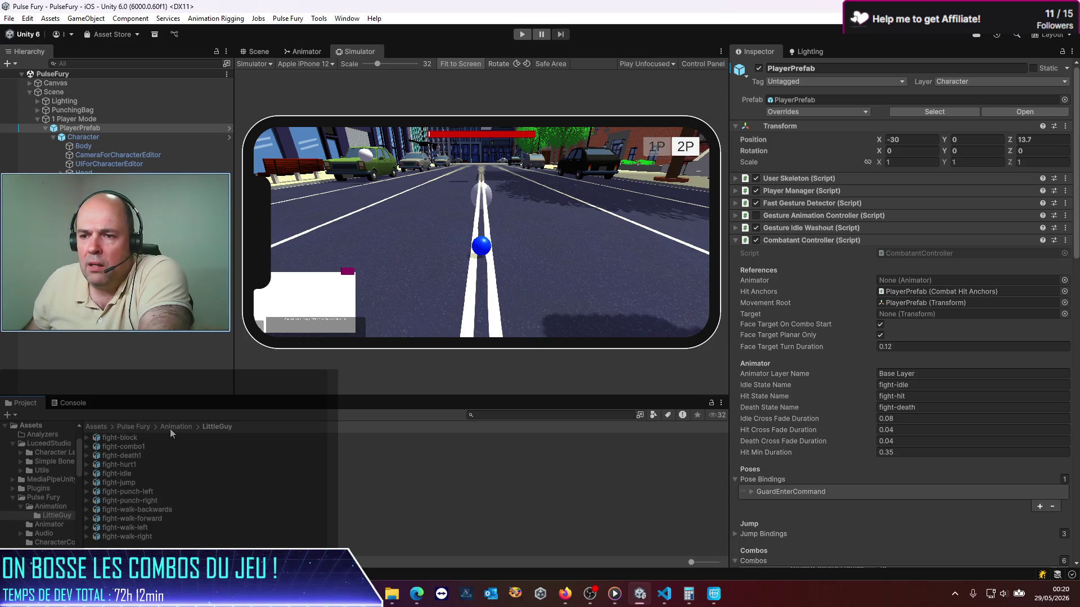
{"action": "left_click", "coordinate": [141, 447]}
{"action": "left_click", "coordinate": [739, 372]}
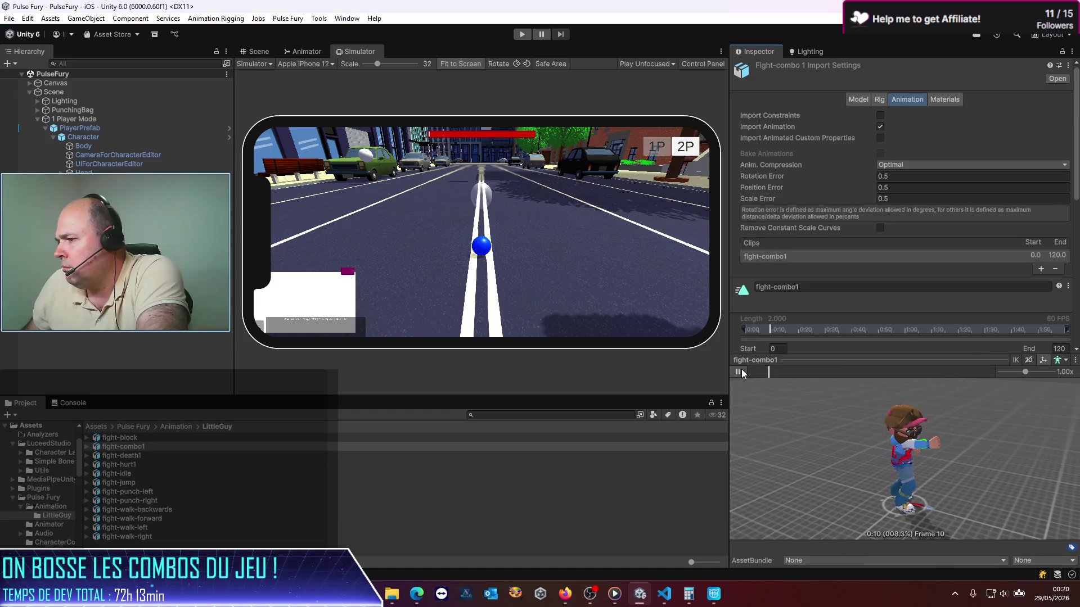
{"action": "left_click", "coordinate": [738, 371]}
- Enlarge the Console and inspect the gate 3 consumed entry at frame 57
{"action": "left_click", "coordinate": [77, 405]}
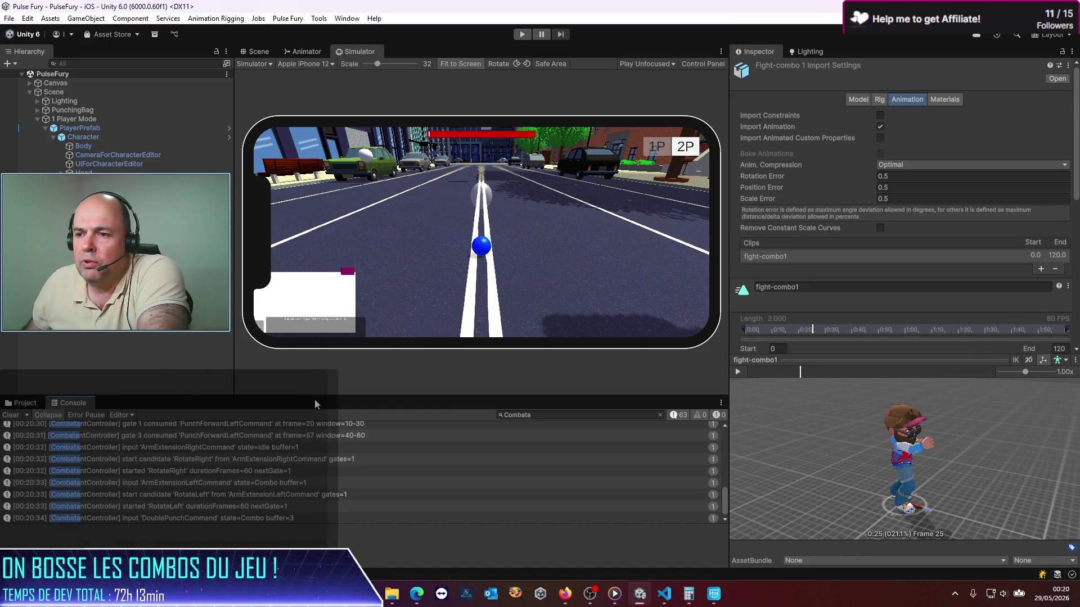
{"action": "left_click_drag", "start_coordinate": [314, 396], "coordinate": [344, 329]}
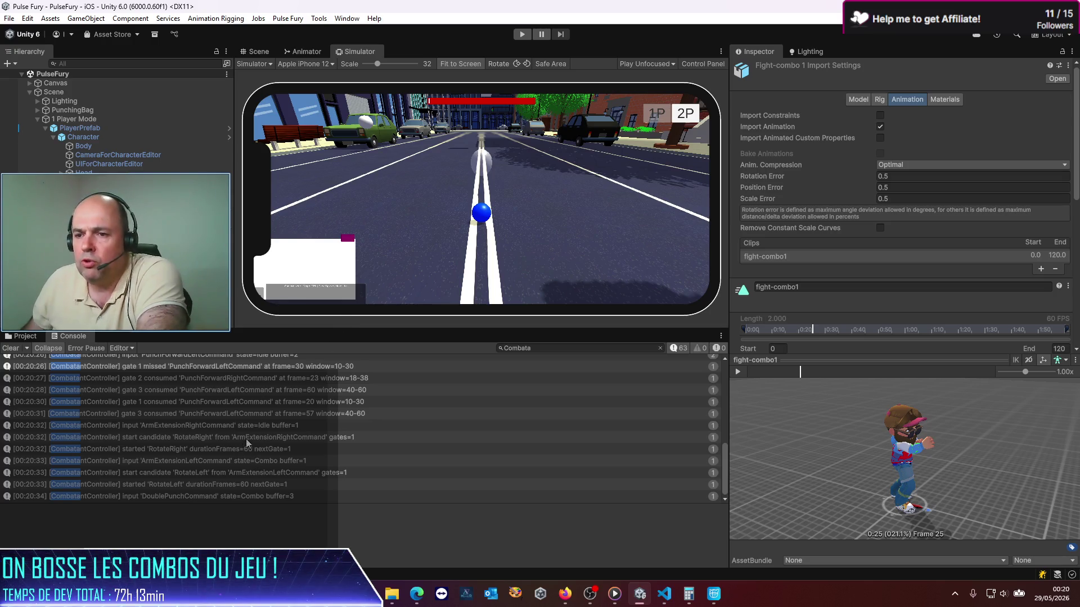
{"action": "left_click", "coordinate": [244, 414]}
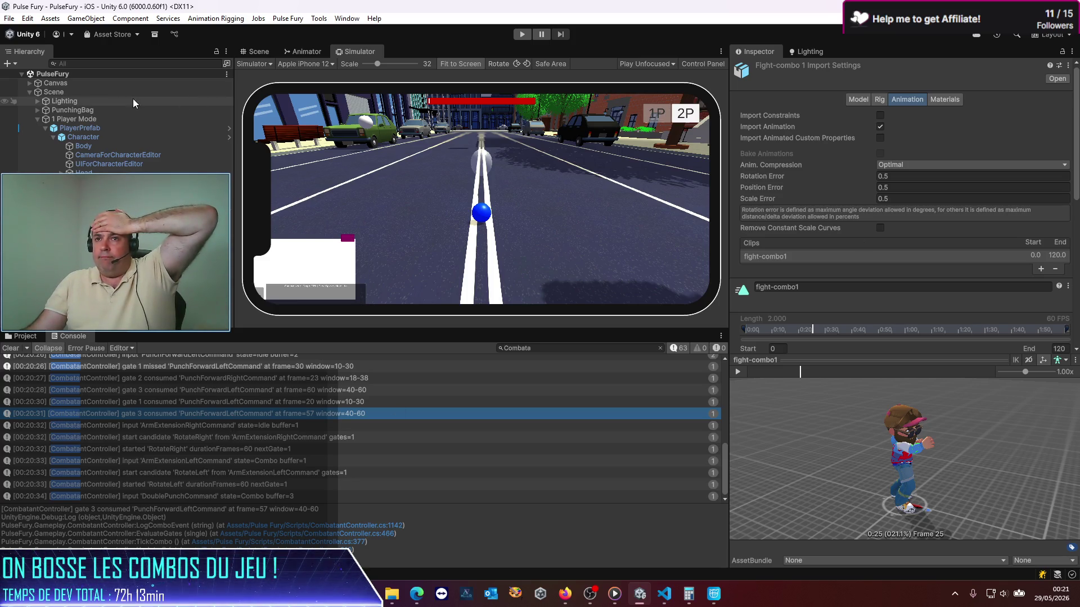
- Open PlayerPrefab from the Hierarchy in prefab mode and select Combo1's frame-50 gate (Element 3)
{"action": "left_click", "coordinate": [212, 127]}
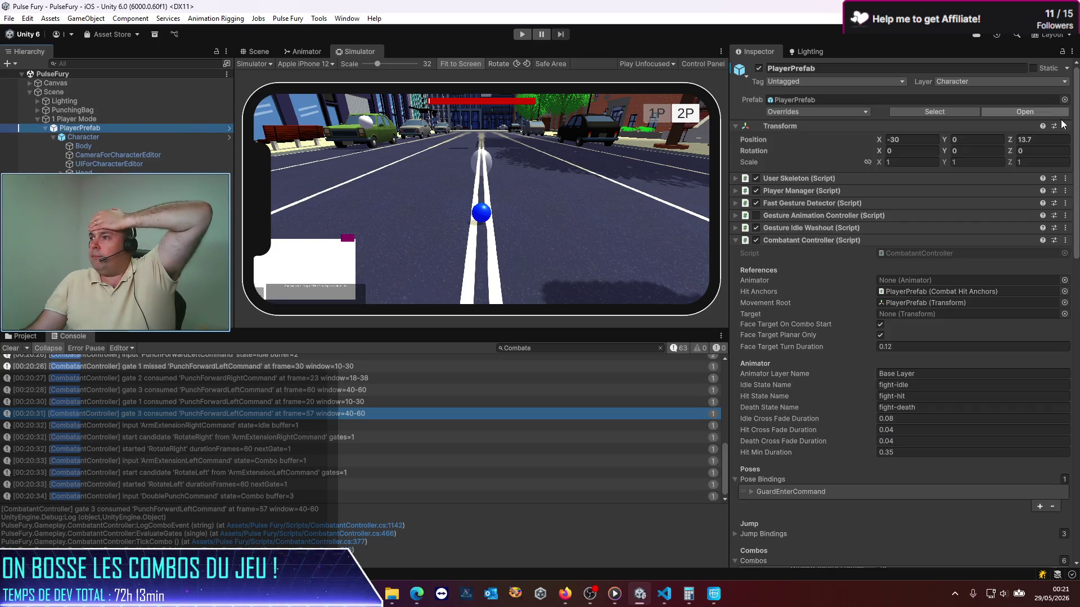
{"action": "left_click", "coordinate": [229, 128]}
{"action": "scroll", "coordinate": [838, 343], "scroll_direction": "down", "scroll_amount": 10}
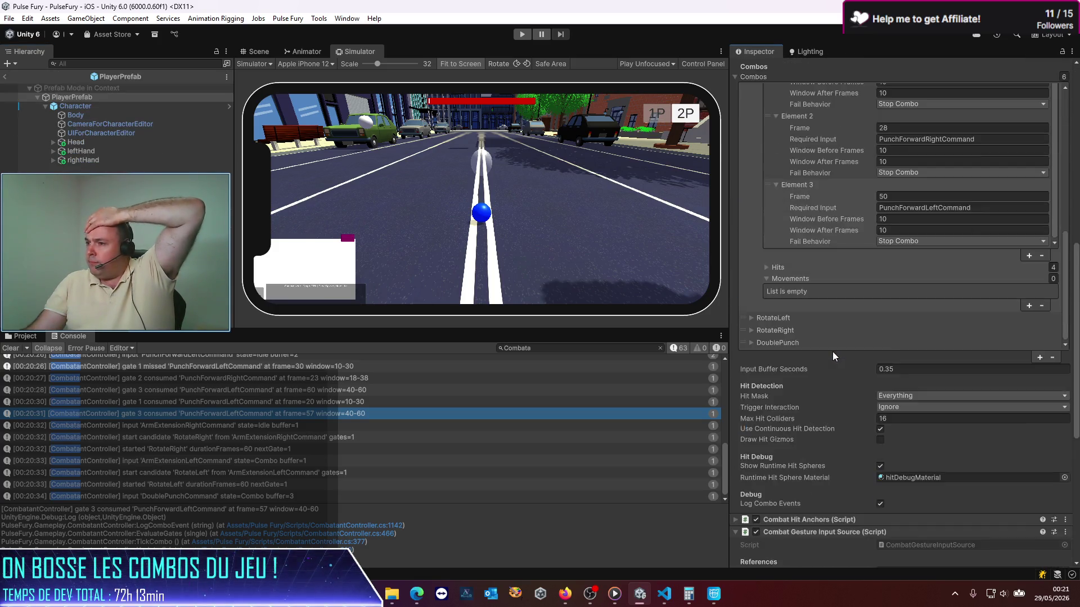
{"action": "scroll", "coordinate": [831, 346], "scroll_direction": "up", "scroll_amount": 2}
{"action": "left_click", "coordinate": [843, 239]}
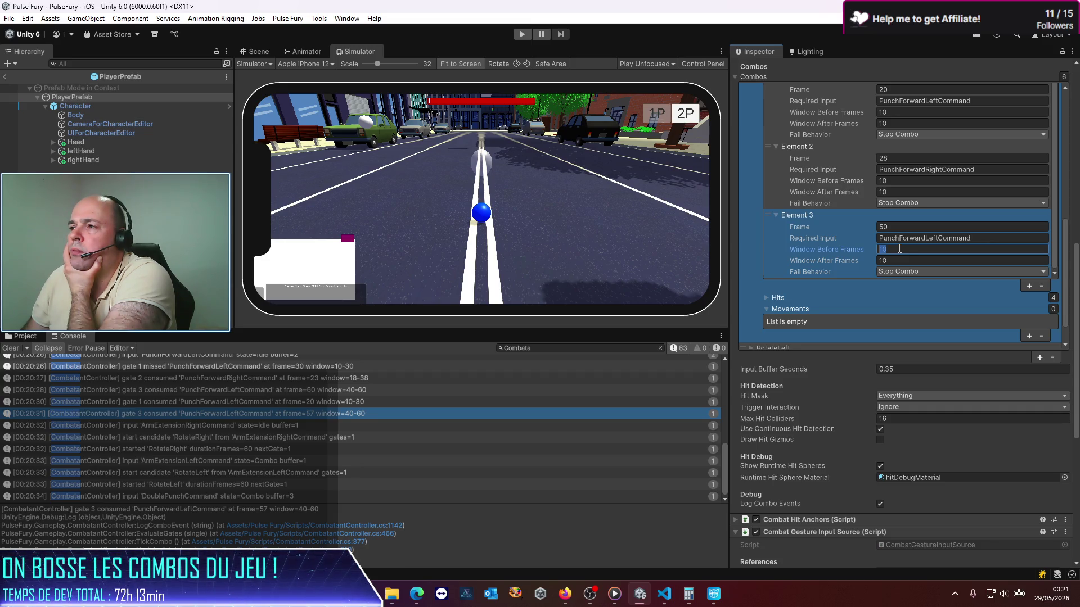
- Set the frame-50 gate's early window to 22 frames, save, and add a new Combo1 movement step
{"action": "type", "text": "22"}
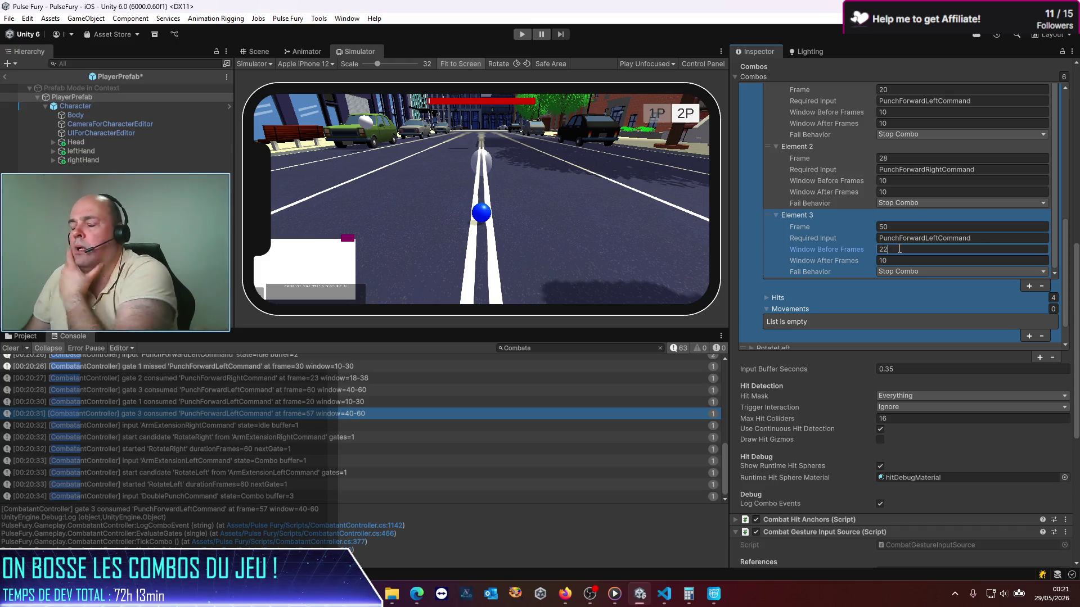
{"action": "key", "text": "ctrl+s"}
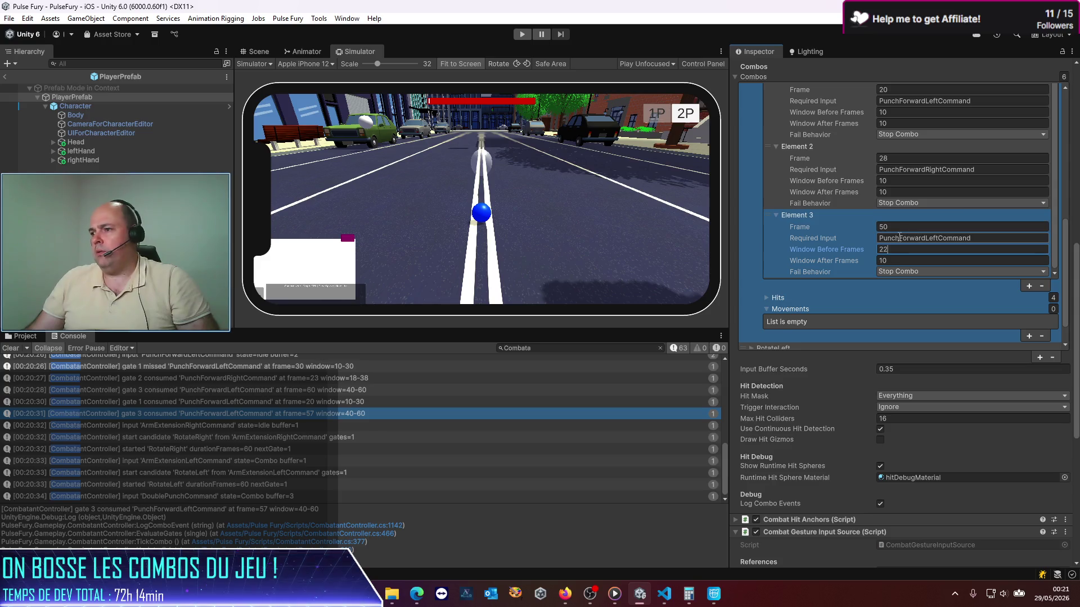
{"action": "left_click", "coordinate": [1028, 336]}
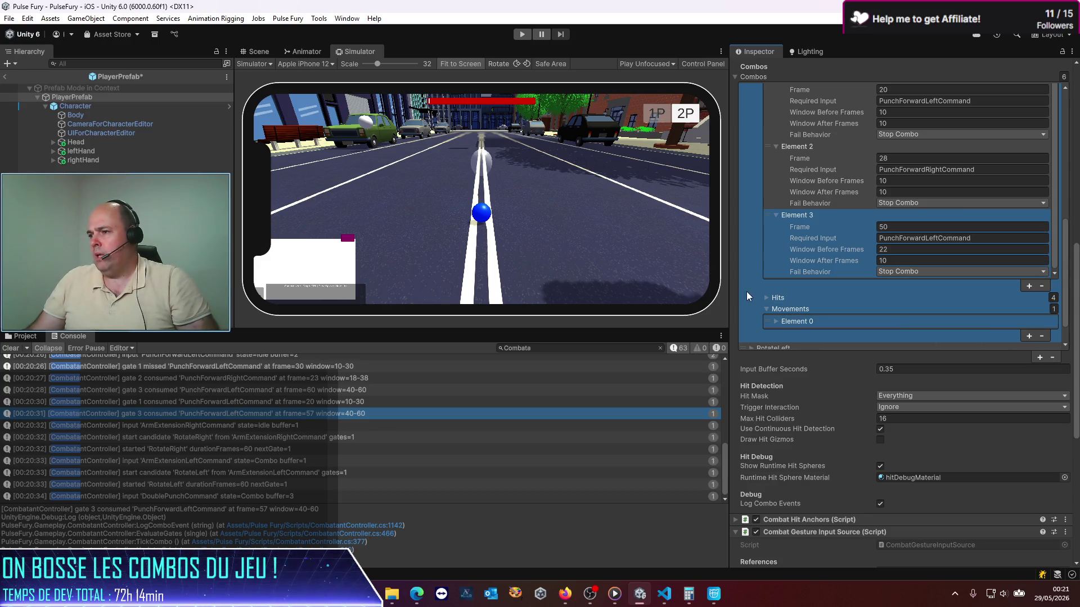
{"action": "left_click", "coordinate": [778, 323]}
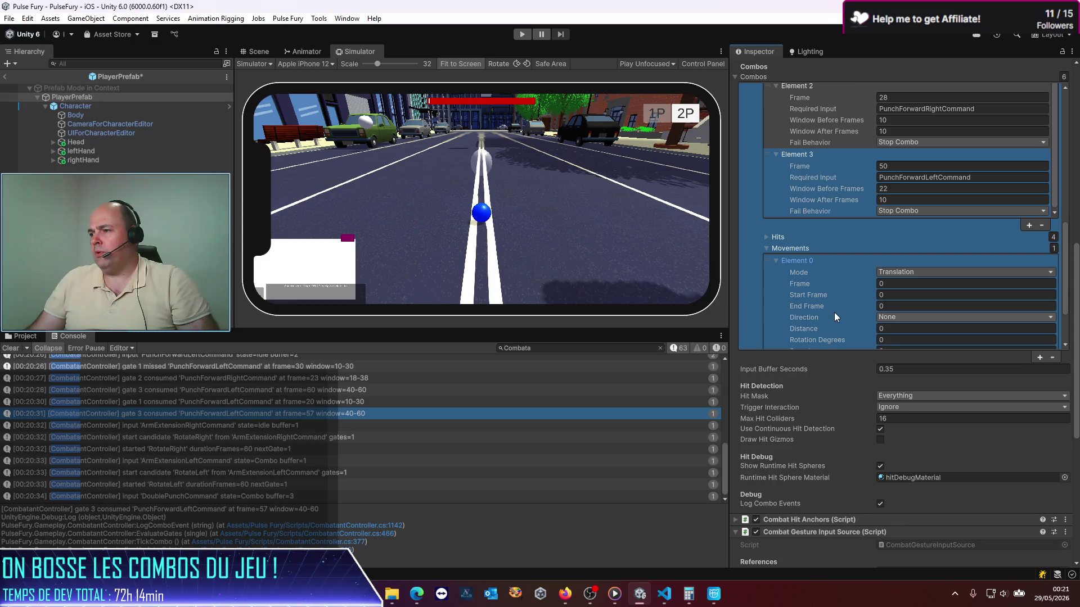
{"action": "scroll", "coordinate": [849, 305], "scroll_direction": "down", "scroll_amount": 3}
{"action": "key", "text": "alt+Tab"}
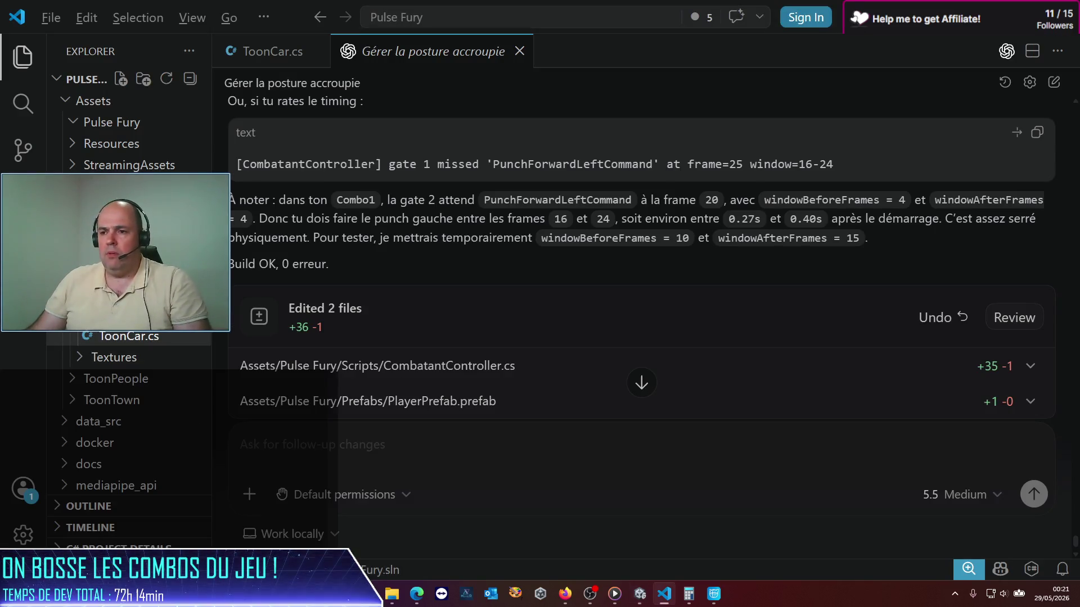
- Check the Fight-Combo1 pose near frame 58 in Cascadeur, then return to Unity
{"action": "key", "text": "alt+Tab"}
{"action": "key", "text": "alt+Tab"}
{"action": "key", "text": "alt+Tab"}
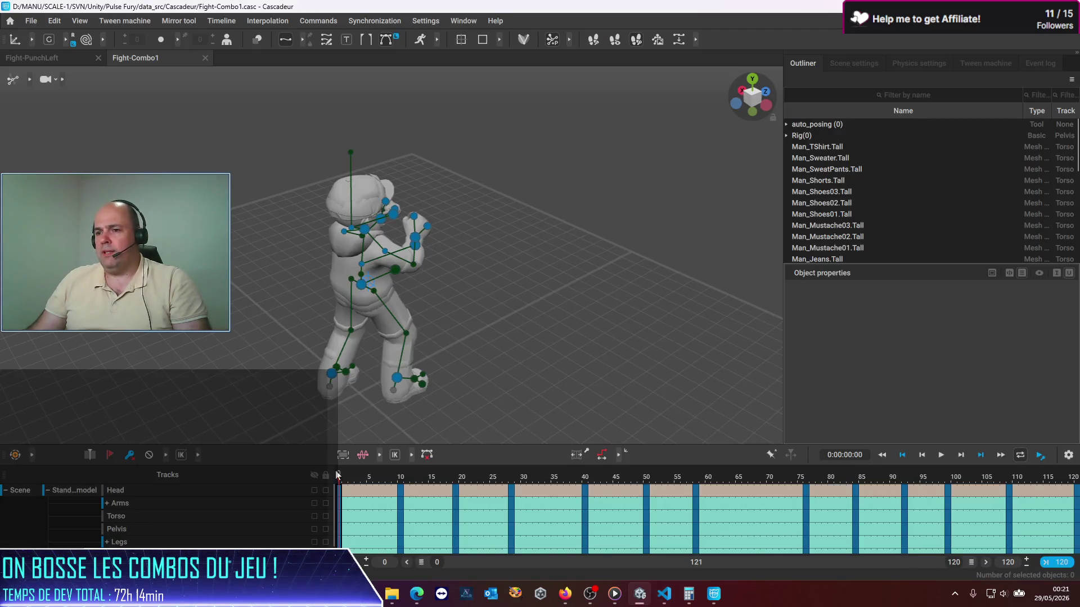
{"action": "mouse_move", "coordinate": [513, 481]}
{"action": "left_mouse_down"}
{"action": "mouse_move", "coordinate": [710, 480]}
{"action": "mouse_move", "coordinate": [696, 479]}
{"action": "left_mouse_up"}
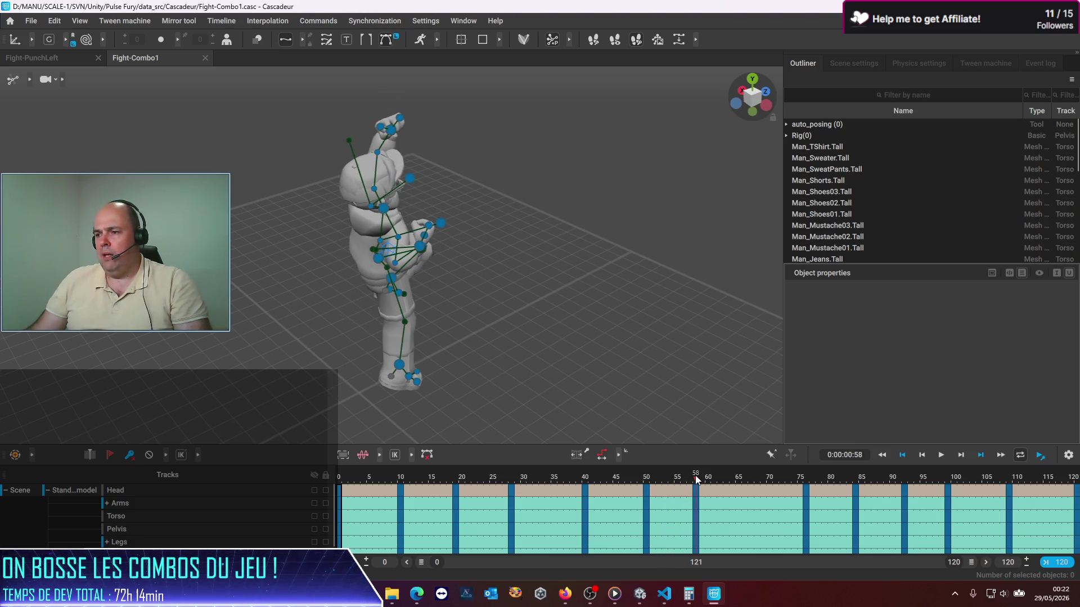
{"action": "key", "text": "alt+Tab"}
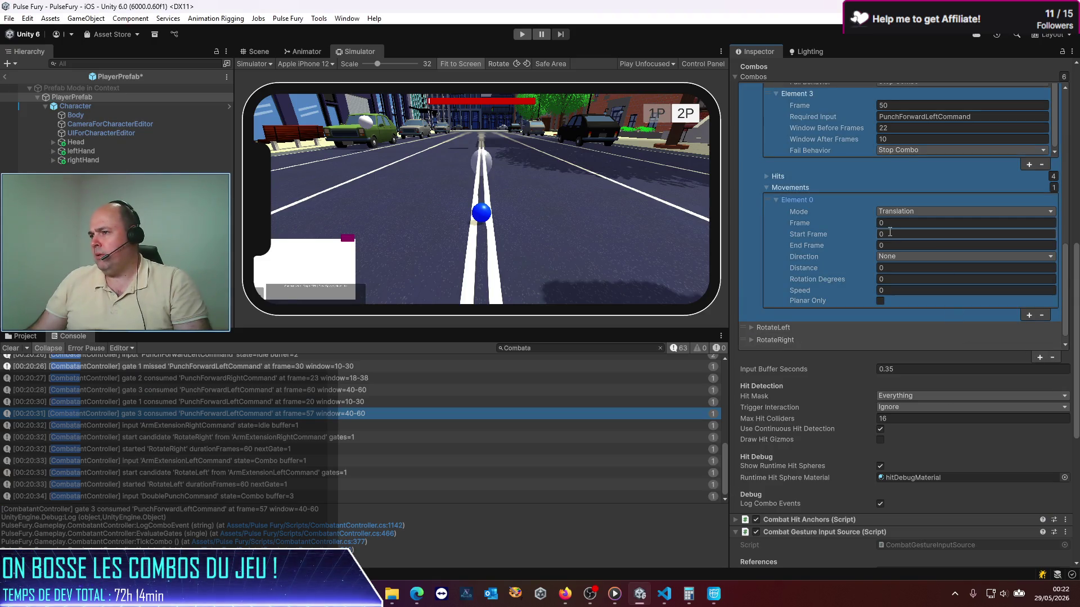
- Set the movement's Frame to 58, keeping Mode Translation and Direction None
{"action": "left_click", "coordinate": [894, 223]}
{"action": "type", "text": "58"}
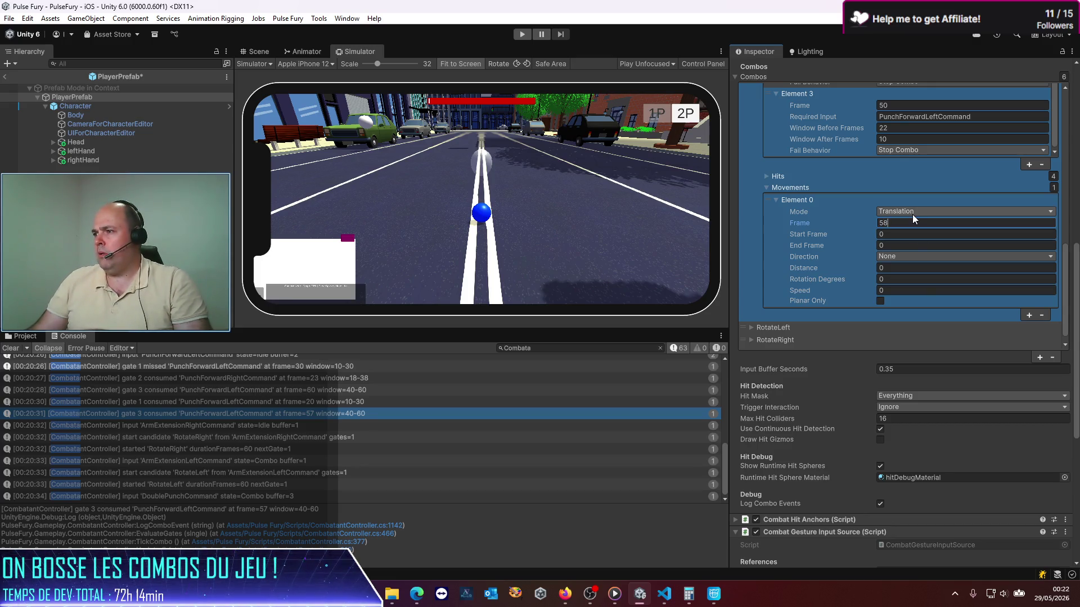
{"action": "left_click", "coordinate": [912, 214]}
{"action": "left_click", "coordinate": [903, 225]}
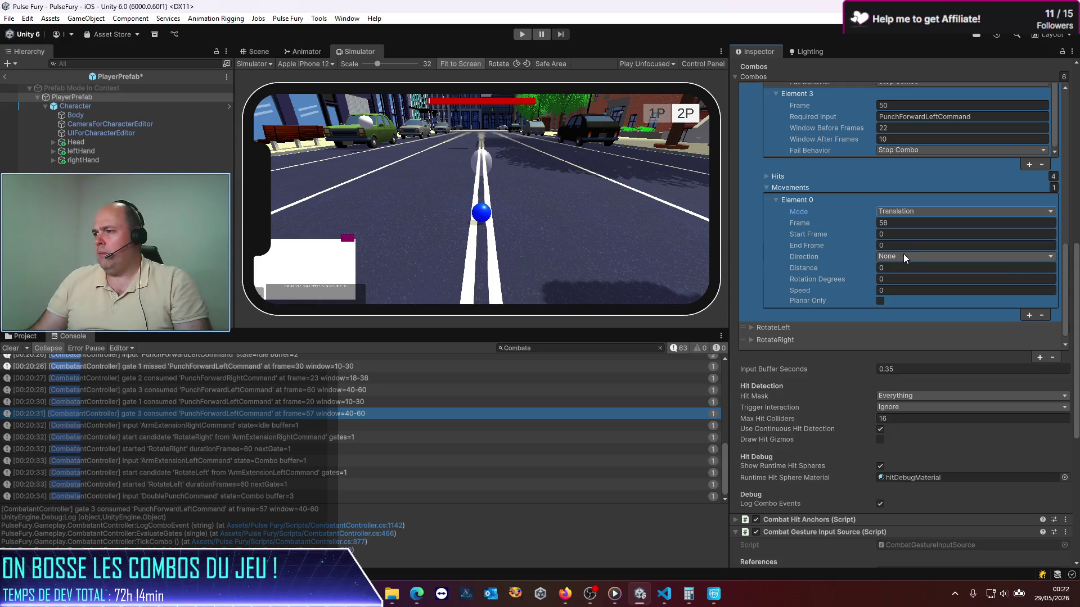
{"action": "left_click", "coordinate": [900, 257]}
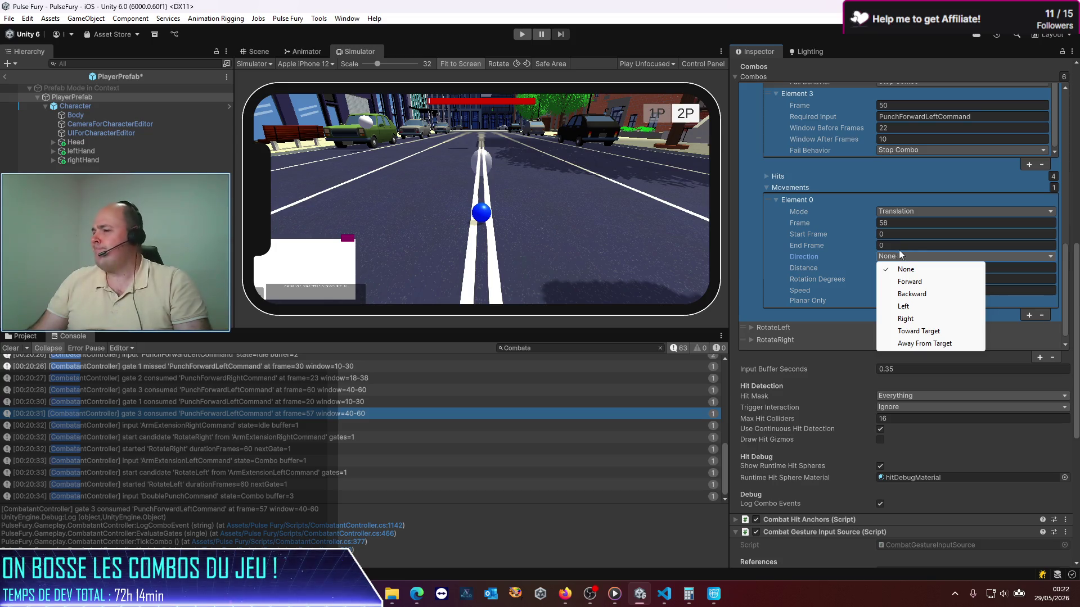
{"action": "left_click", "coordinate": [671, 25]}
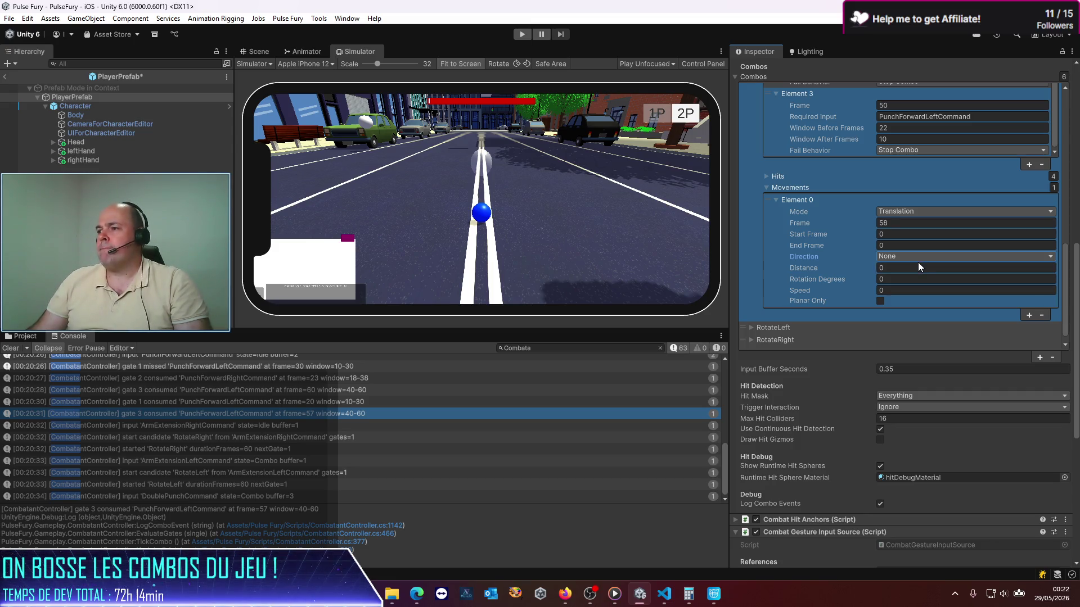
- Set the movement's Distance to 6 and Speed to 12, then return to the PulseFury scene
{"action": "left_click", "coordinate": [939, 269]}
{"action": "type", "text": "6"}
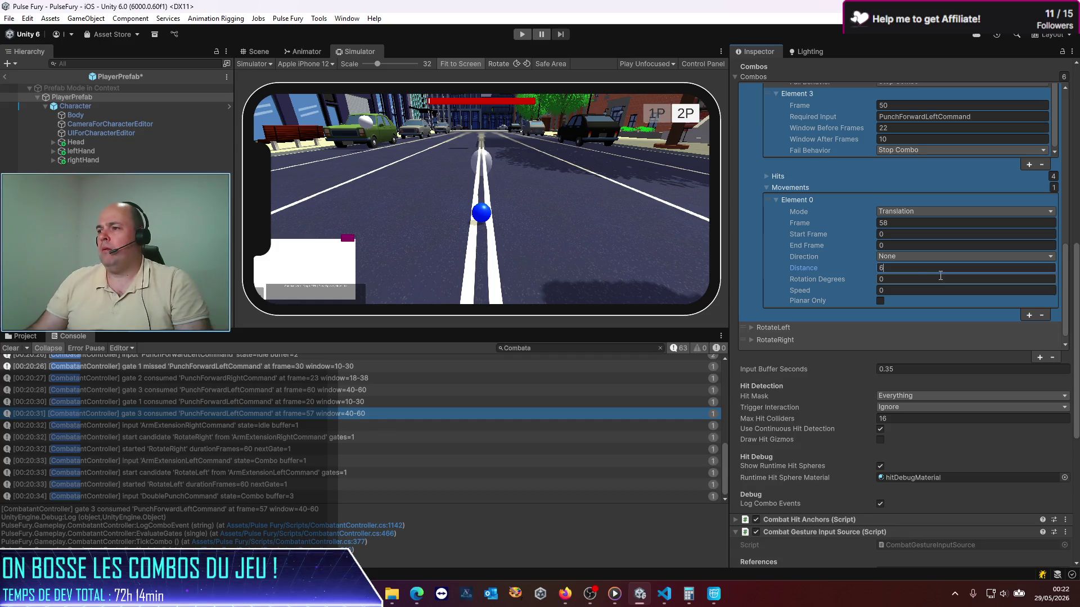
{"action": "key", "text": "Tab"}
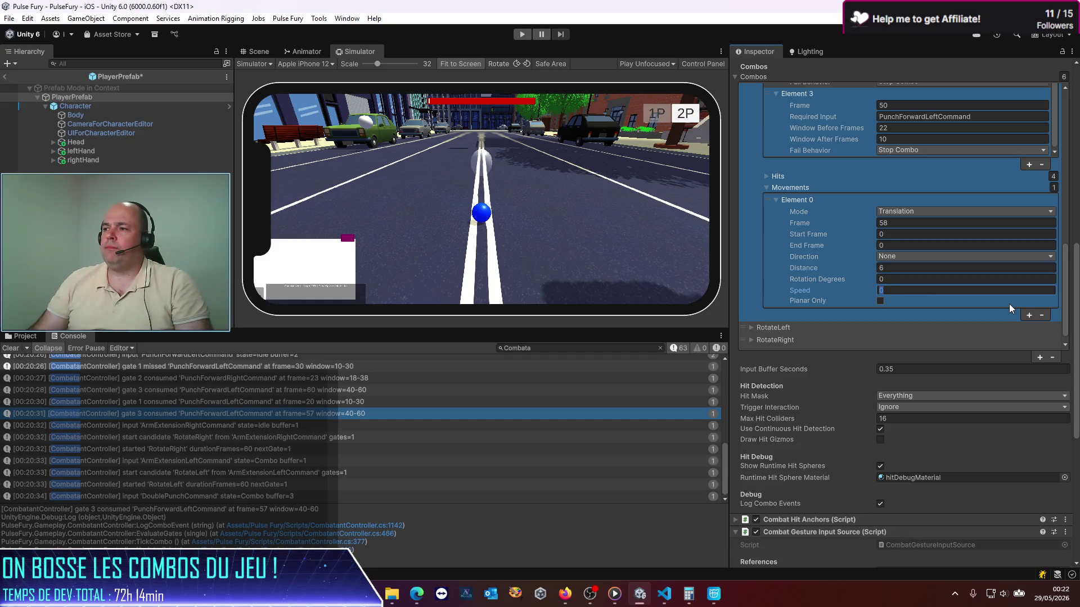
{"action": "type", "text": "6"}
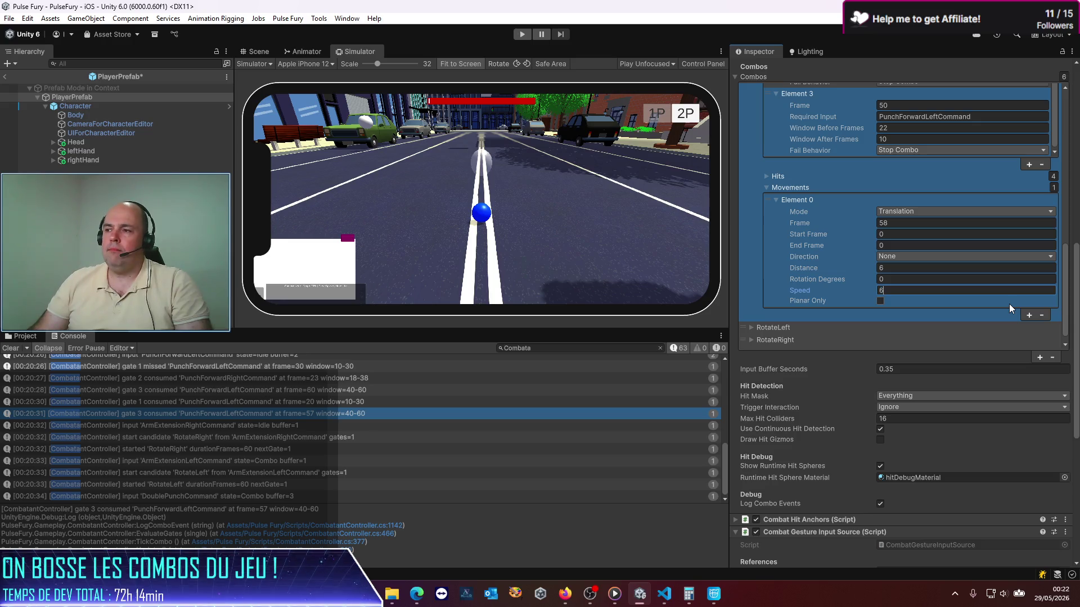
{"action": "key", "text": "BackSpace"}
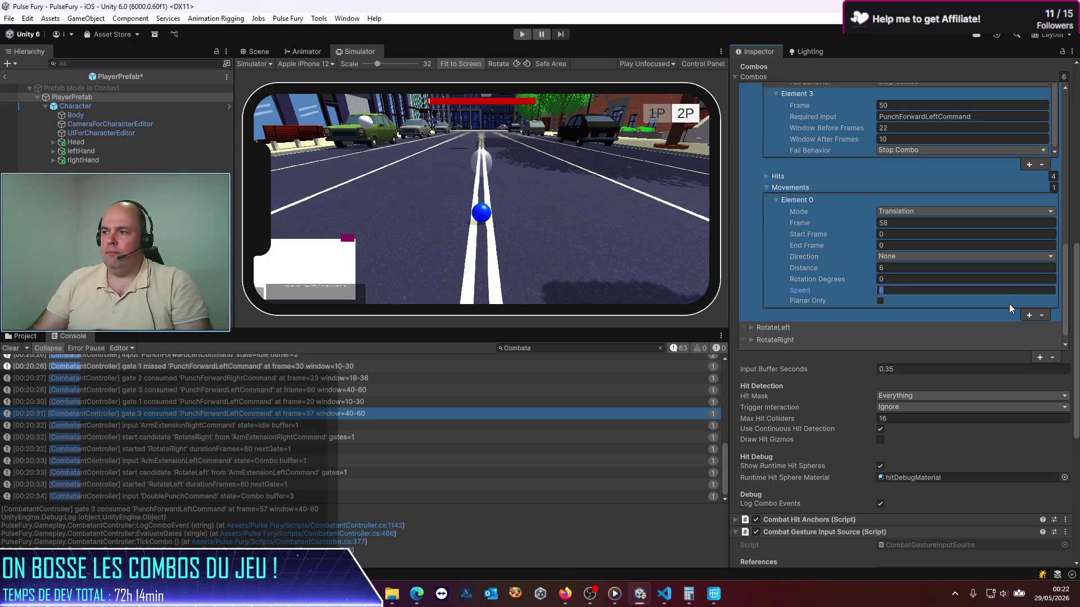
{"action": "type", "text": "12"}
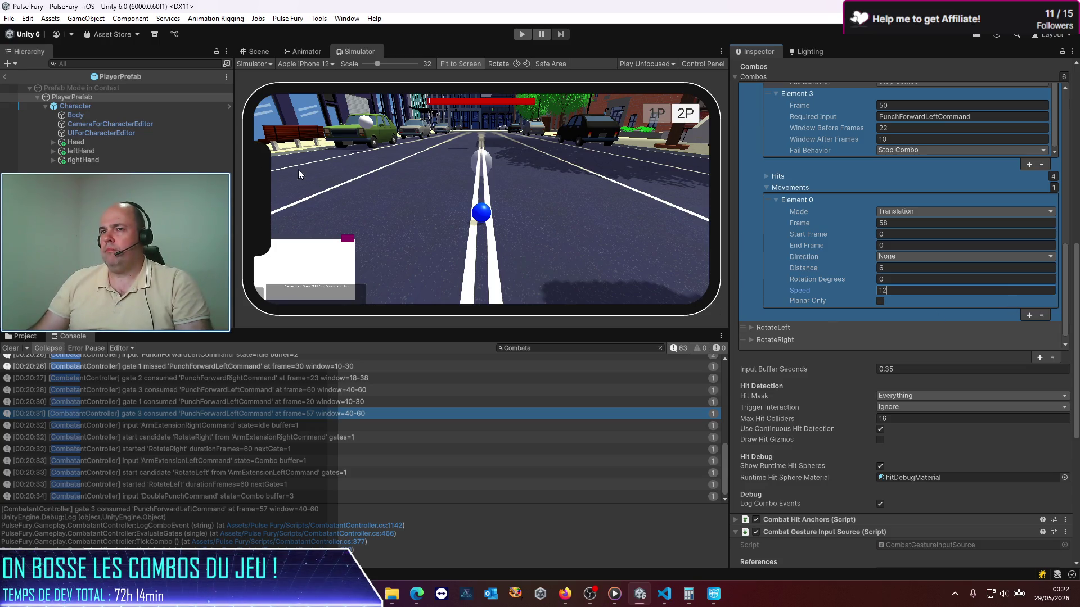
{"action": "left_click", "coordinate": [5, 78]}
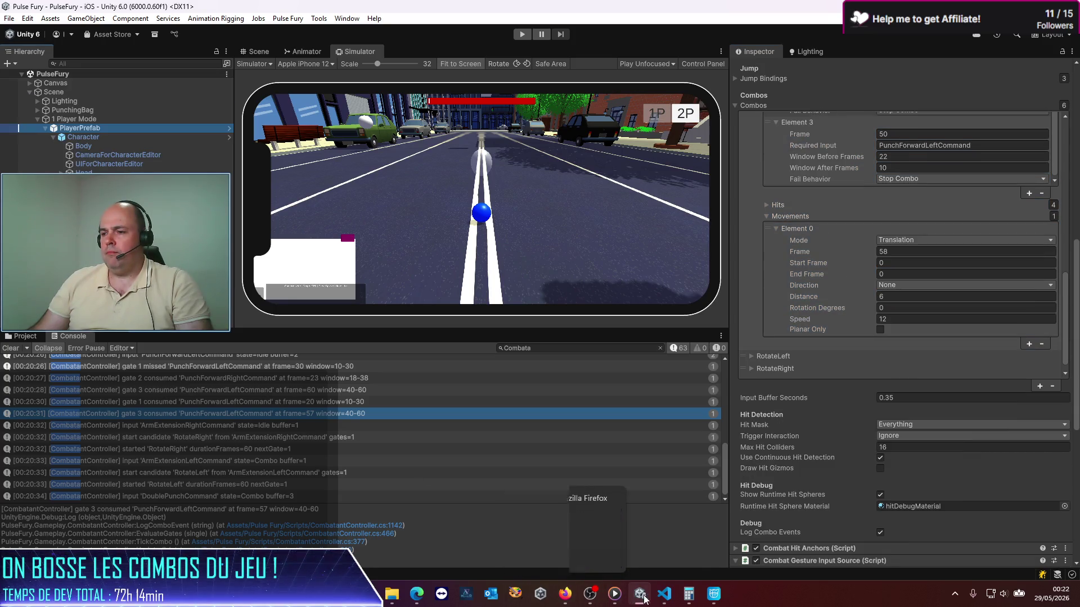
- Begin a VS Code assistant request about the Movements directions after checking Unity's direction options
{"action": "left_click", "coordinate": [664, 594]}
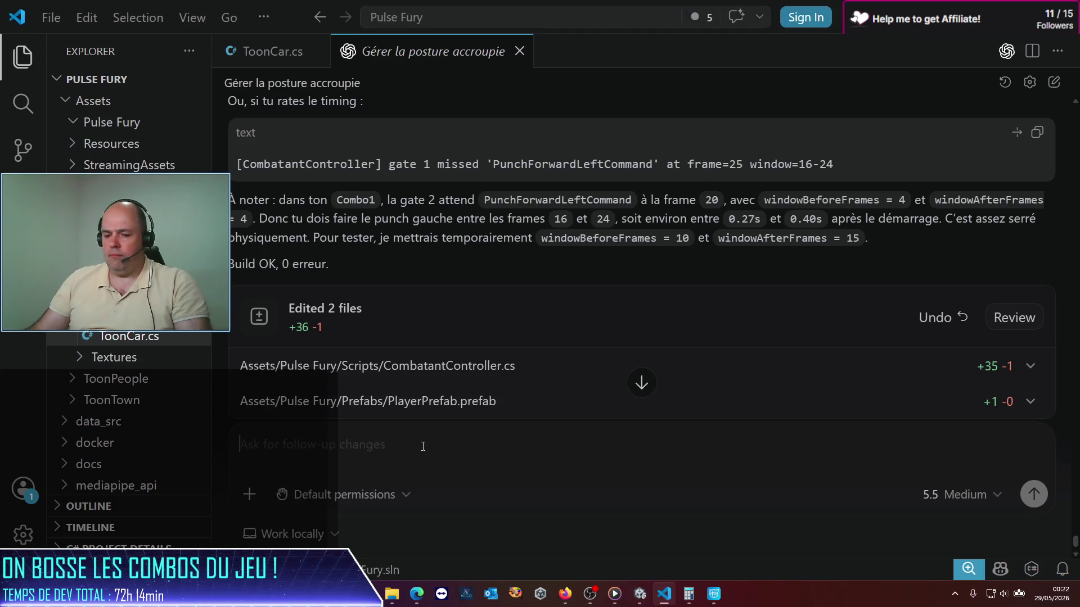
{"action": "type", "text": "dans les dire"}
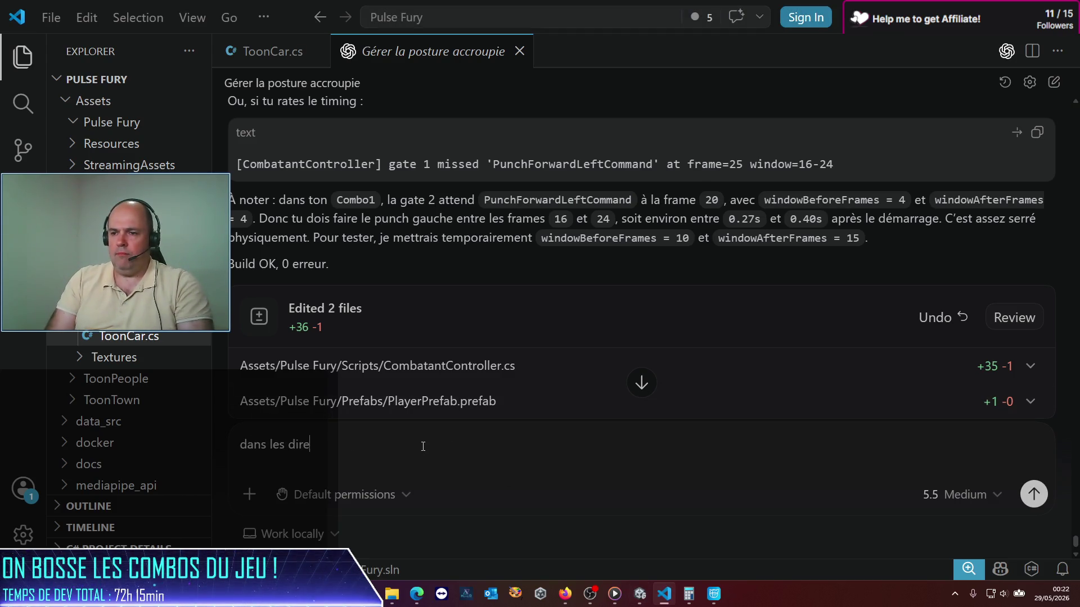
{"action": "type", "text": "ctions des"}
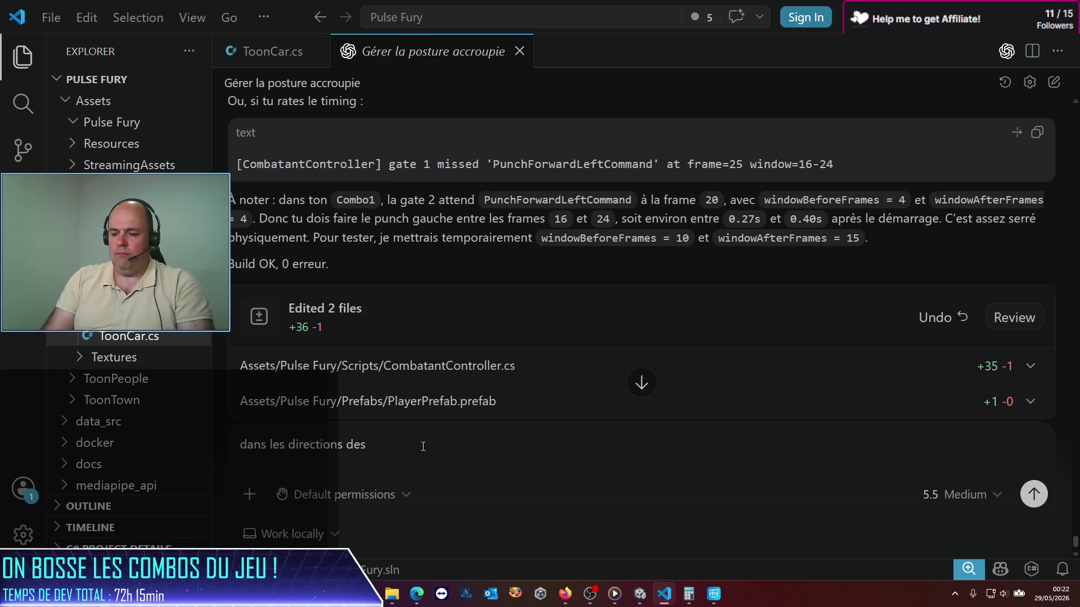
{"action": "type", "text": " Movements, j'aur"}
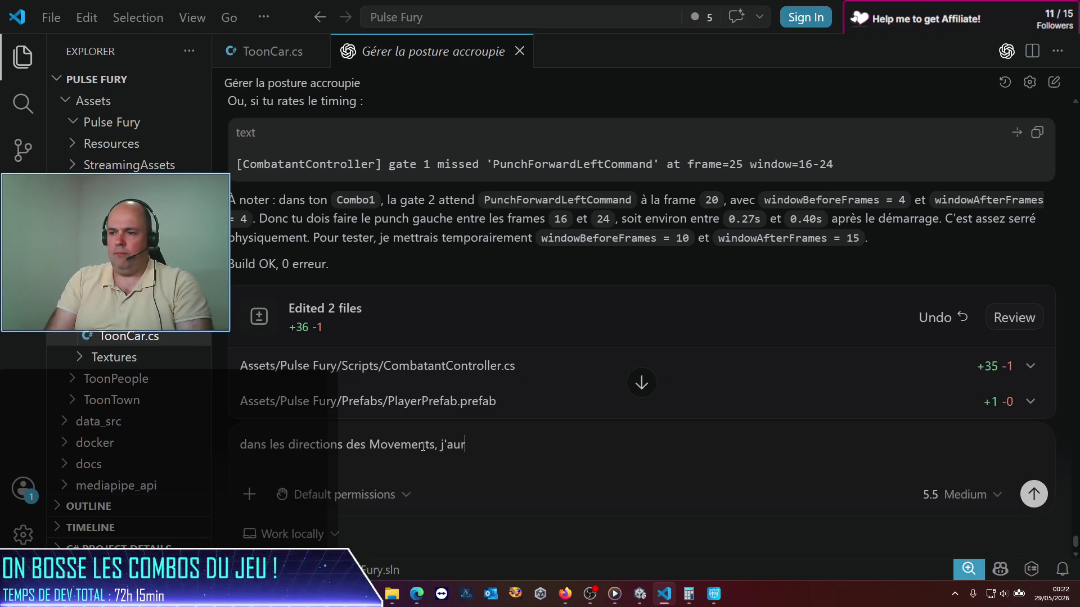
{"action": "type", "text": "ais b"}
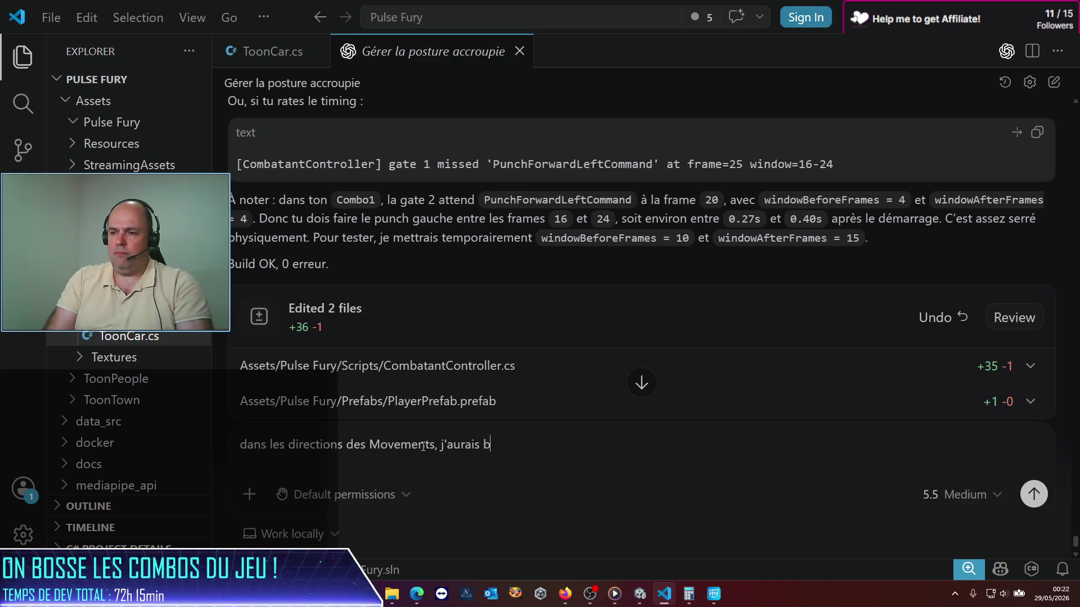
{"action": "type", "text": "esoin que tu ajoutes"}
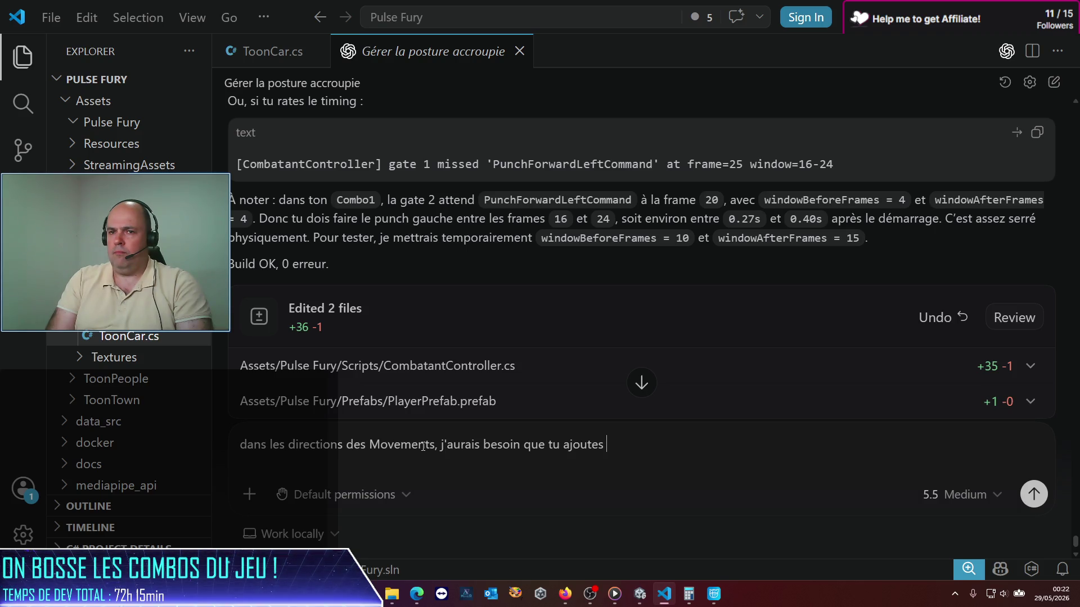
{"action": "key", "text": "alt+Tab"}
{"action": "left_click", "coordinate": [900, 285]}
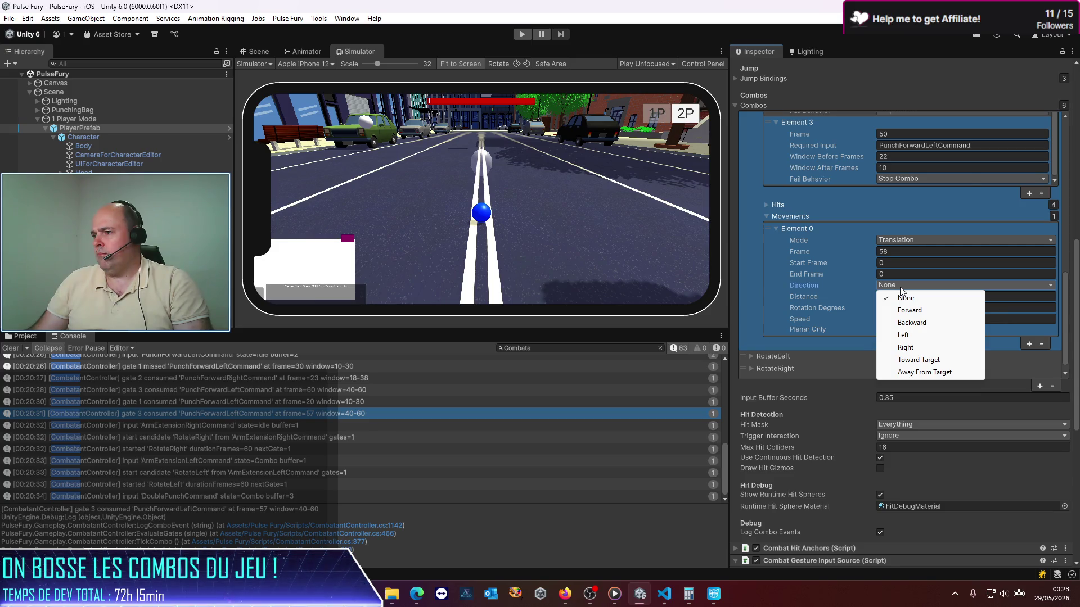
{"action": "key", "text": "Escape"}
{"action": "key", "text": "alt+Tab"}
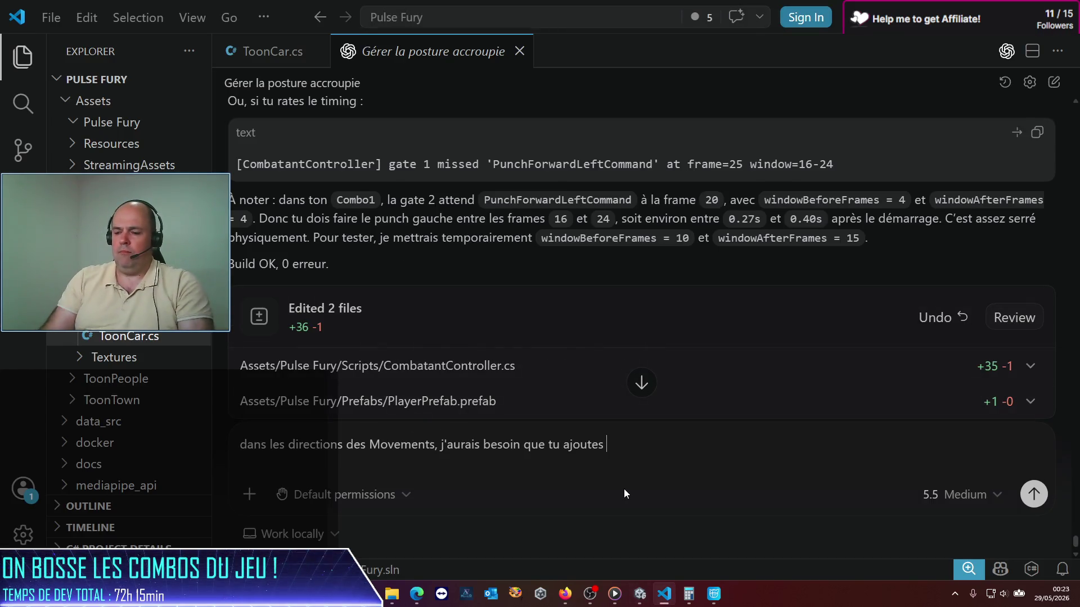
- Finish and send the request to add up/down axes, then bring Unity back
{"action": "type", "text": "les acce"}
{"action": "key", "text": "BackSpace"}
{"action": "key", "text": "BackSpace"}
{"action": "key", "text": "BackSpace"}
{"action": "type", "text": "xes up/down"}
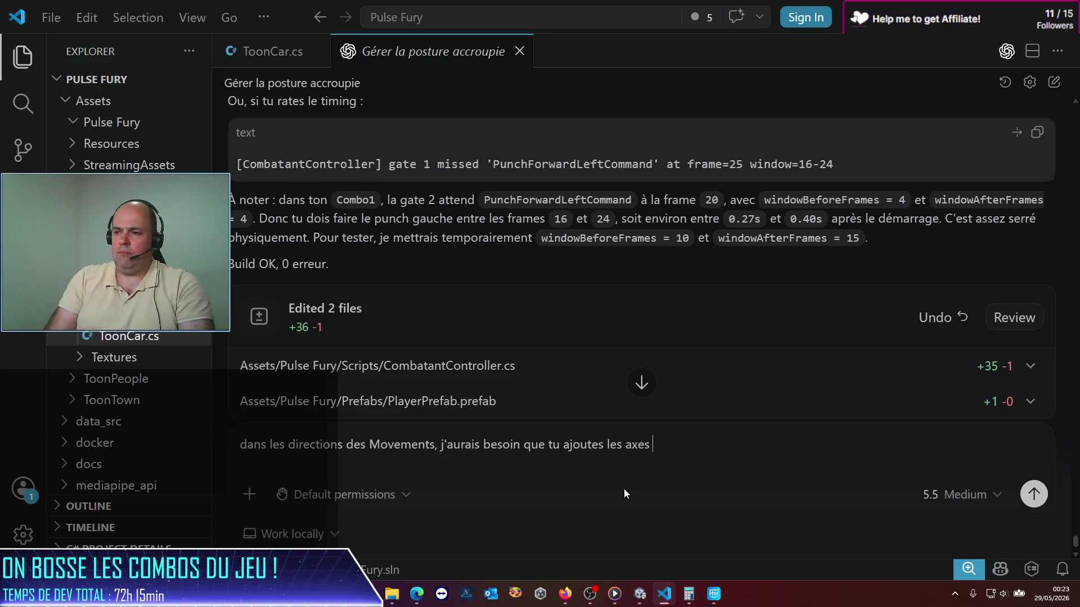
{"action": "key", "text": "Return"}
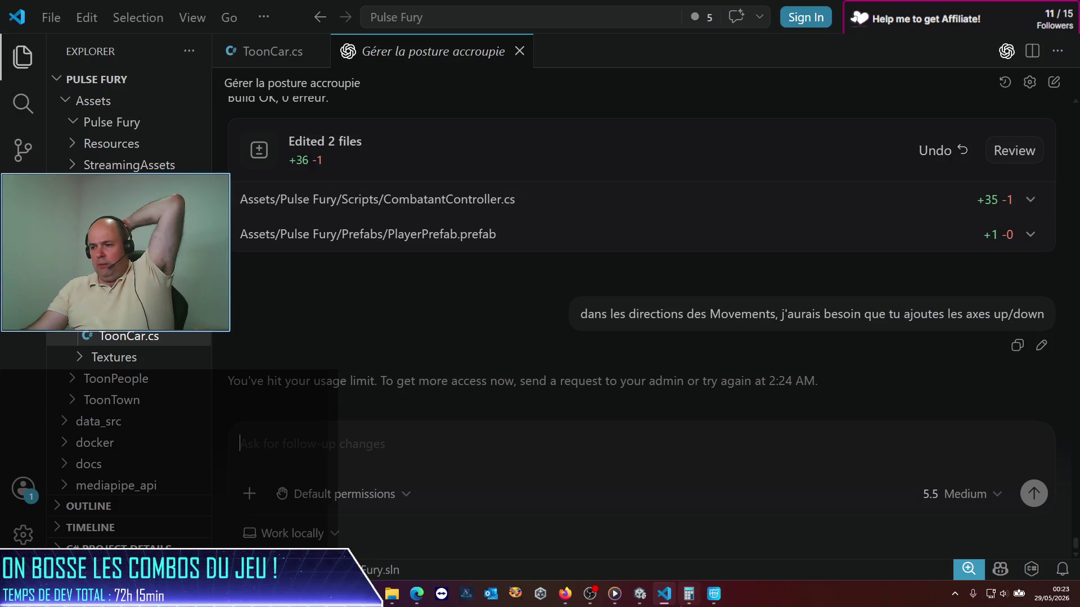
{"action": "left_click", "coordinate": [646, 595]}
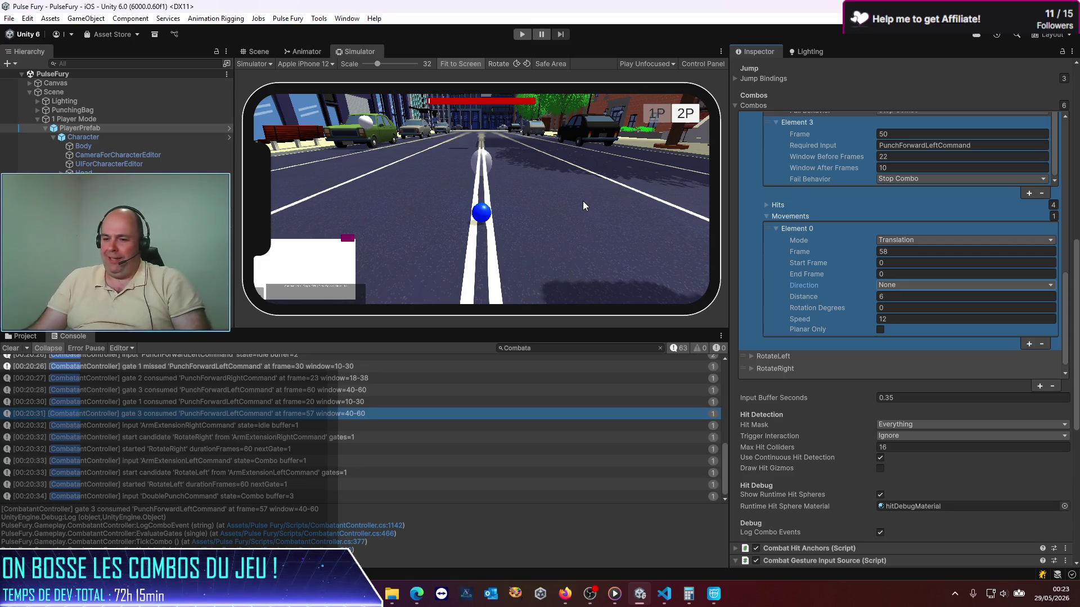
- Enter play mode and perform the punch gestures to test Combo1's three gates
{"action": "left_click", "coordinate": [529, 34]}
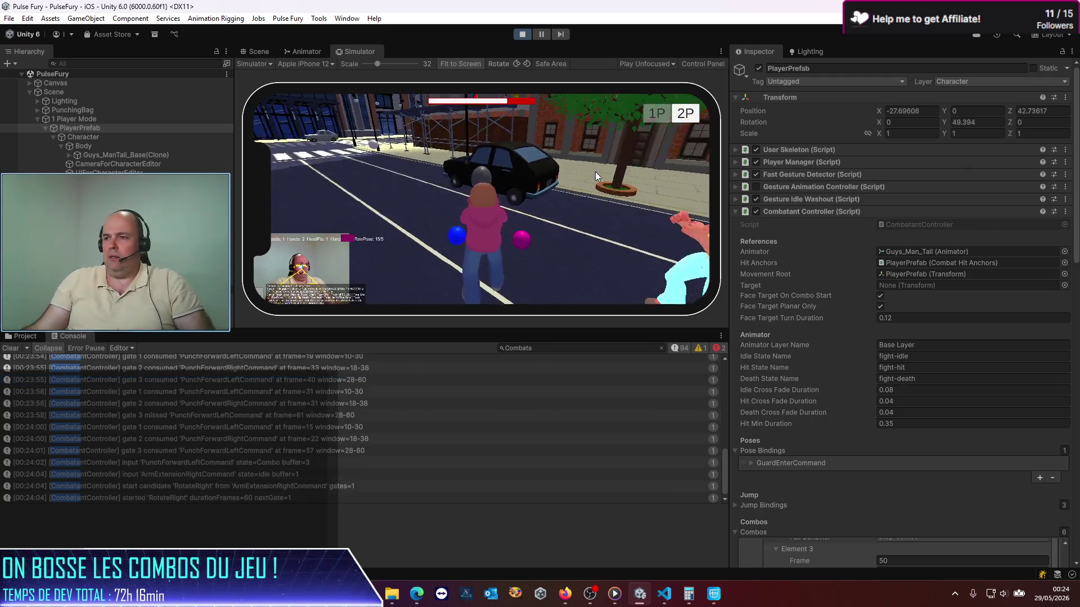
- Stop play mode and open PlayerPrefab, expanding Combo1 in the Inspector
{"action": "left_click", "coordinate": [528, 33]}
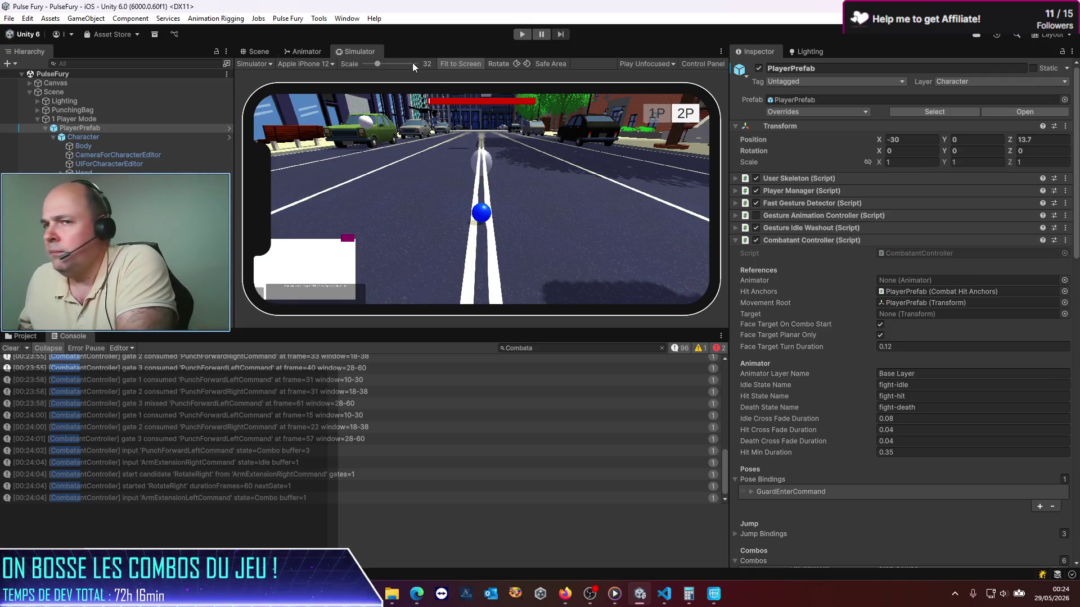
{"action": "left_click", "coordinate": [1031, 111]}
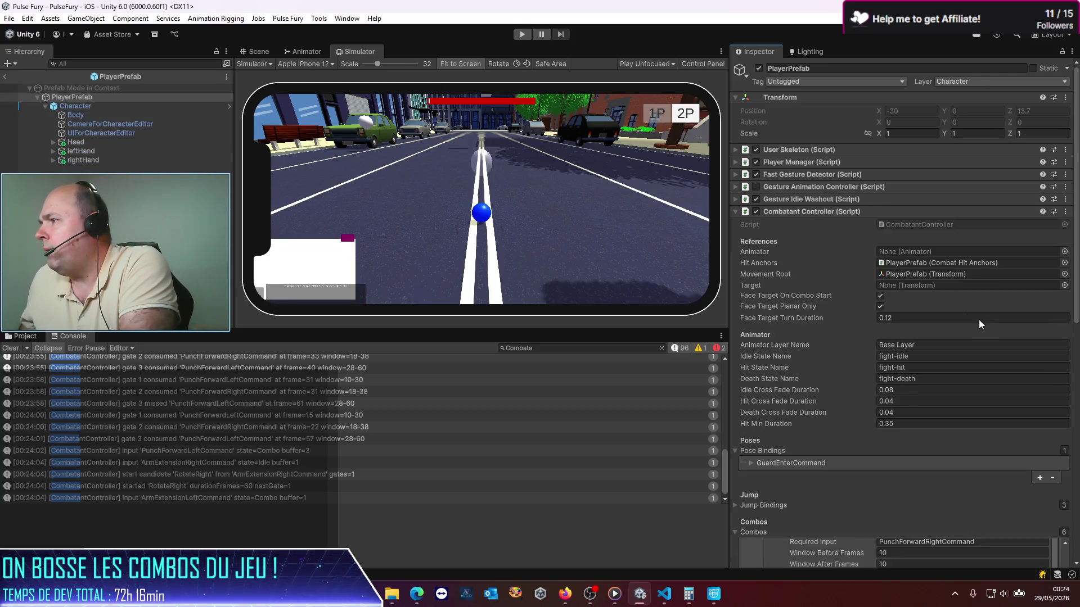
{"action": "scroll", "coordinate": [829, 303], "scroll_direction": "down", "scroll_amount": 3}
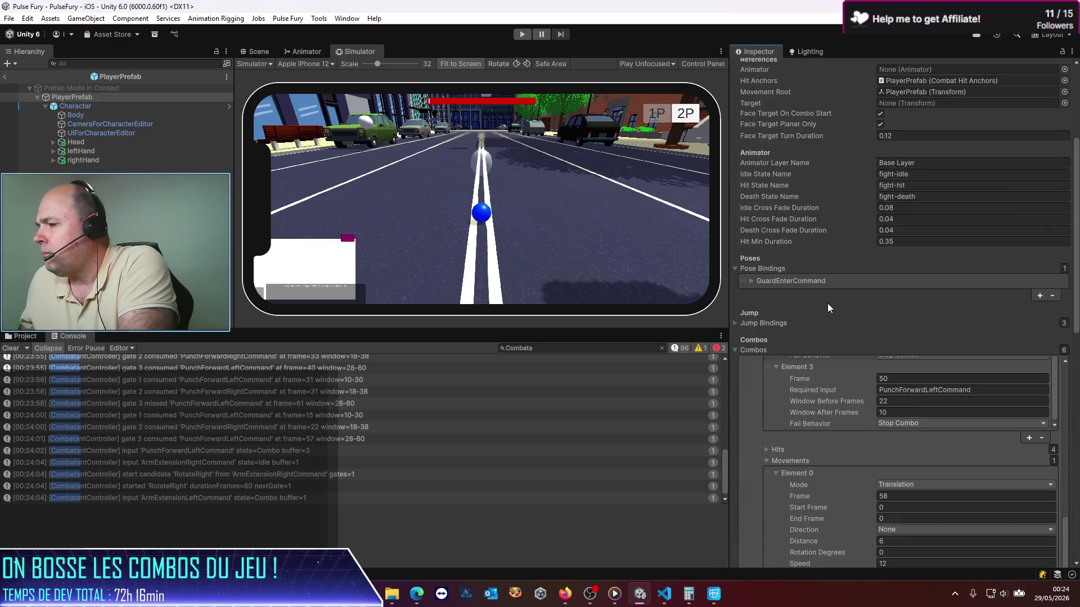
{"action": "scroll", "coordinate": [828, 303], "scroll_direction": "down", "scroll_amount": 4}
{"action": "left_click", "coordinate": [826, 302]}
- Review Combo1: 120 duration frames, frame-50 gate with 22-frame early window, Translation at frame 58
{"action": "scroll", "coordinate": [765, 300], "scroll_direction": "down", "scroll_amount": 1}
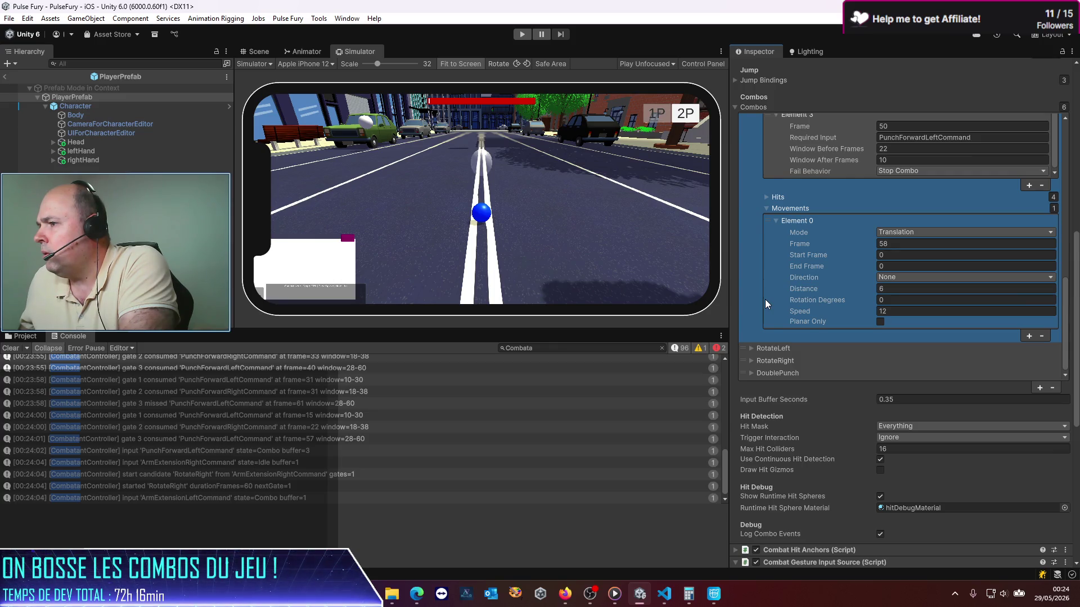
{"action": "scroll", "coordinate": [765, 299], "scroll_direction": "up", "scroll_amount": 3}
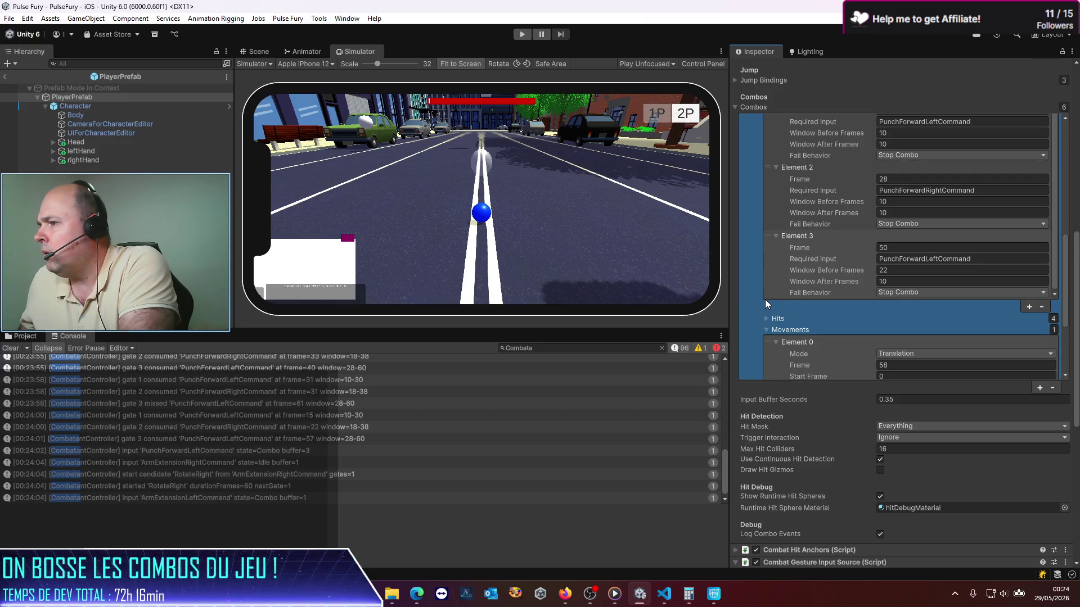
{"action": "scroll", "coordinate": [765, 299], "scroll_direction": "up", "scroll_amount": 5}
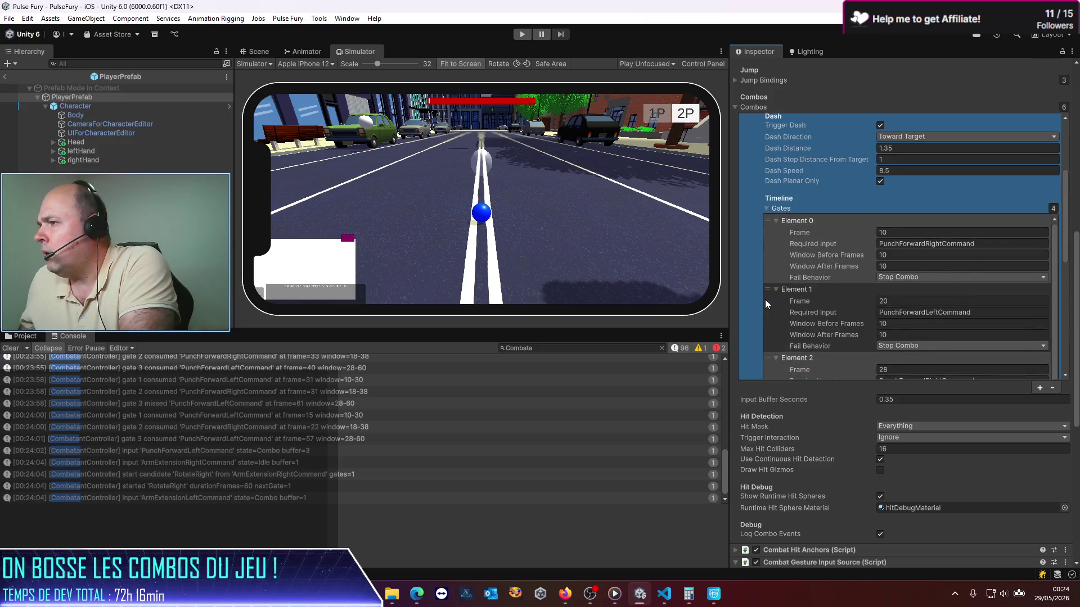
{"action": "scroll", "coordinate": [765, 304], "scroll_direction": "up", "scroll_amount": 2}
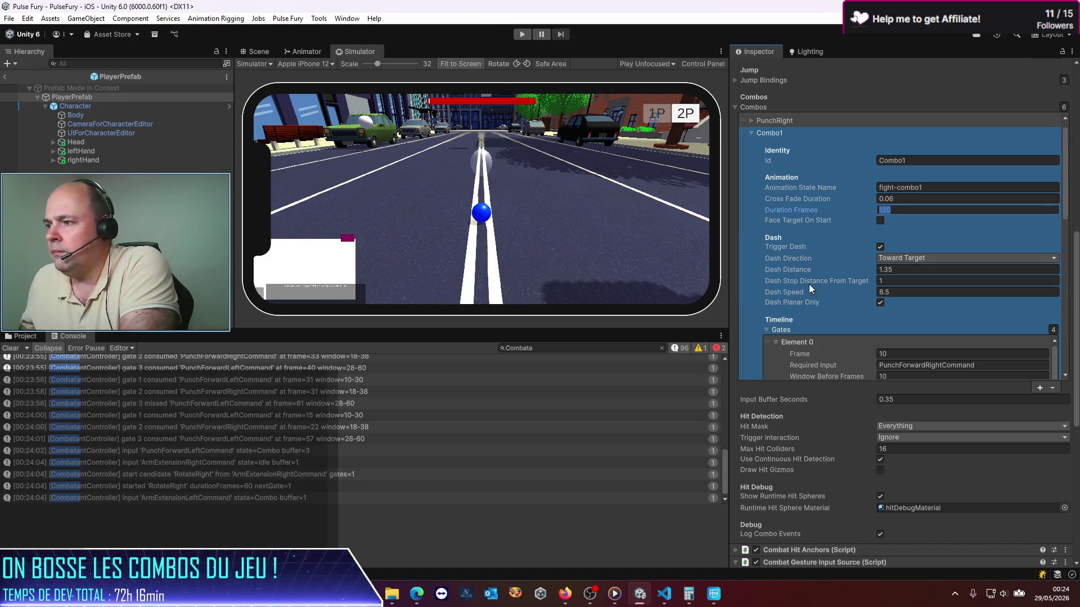
{"action": "scroll", "coordinate": [809, 284], "scroll_direction": "down", "scroll_amount": 5}
{"action": "scroll", "coordinate": [788, 259], "scroll_direction": "down", "scroll_amount": 5}
{"action": "scroll", "coordinate": [788, 259], "scroll_direction": "down", "scroll_amount": 5}
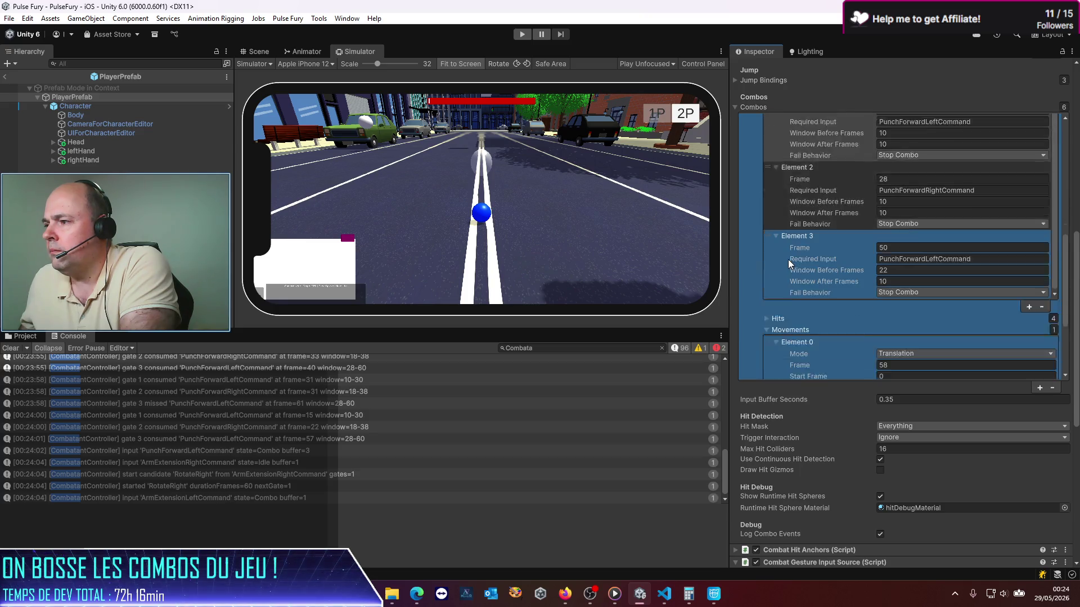
{"action": "scroll", "coordinate": [788, 259], "scroll_direction": "down", "scroll_amount": 1}
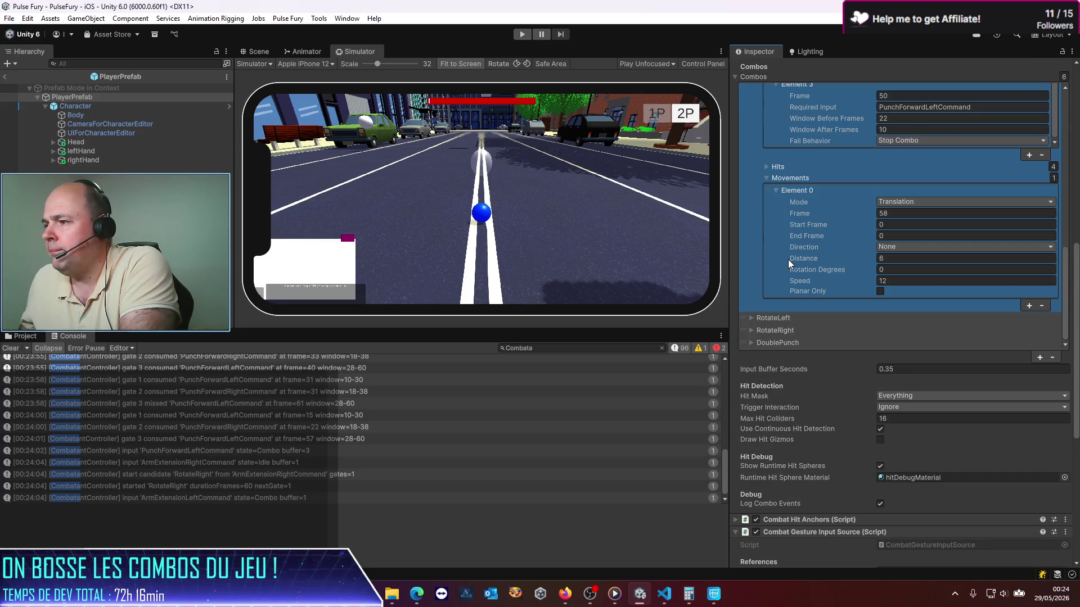
- Start play mode again to test Combo1 with its Translation movement step
{"action": "left_click", "coordinate": [522, 34]}
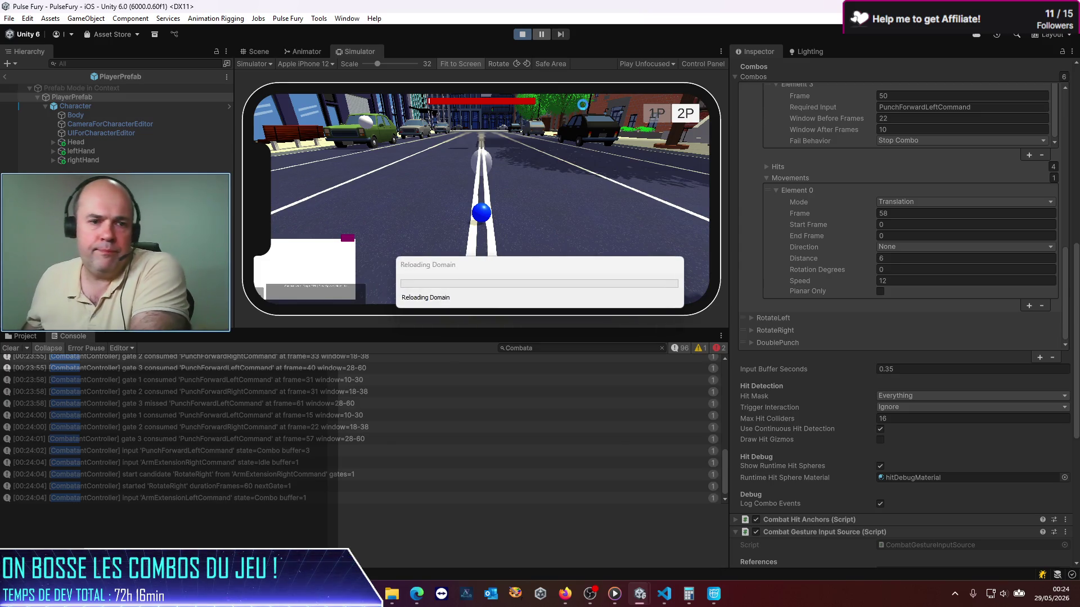